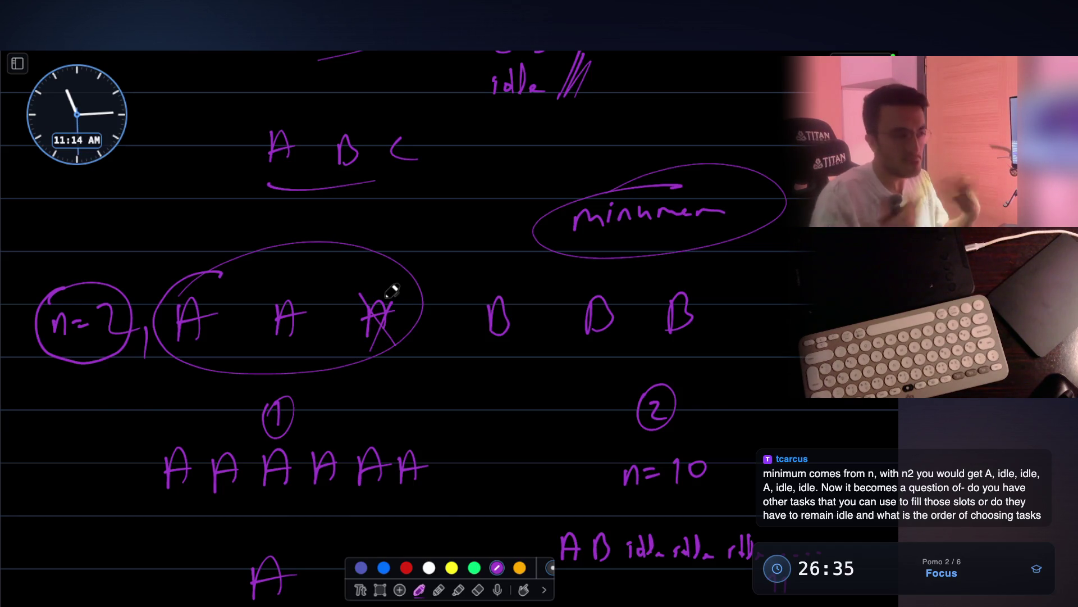
Draw a short purple arrow beneath the circled n=2
{"action": "left_click_drag", "start_coordinate": [73, 385], "coordinate": [105, 379]}
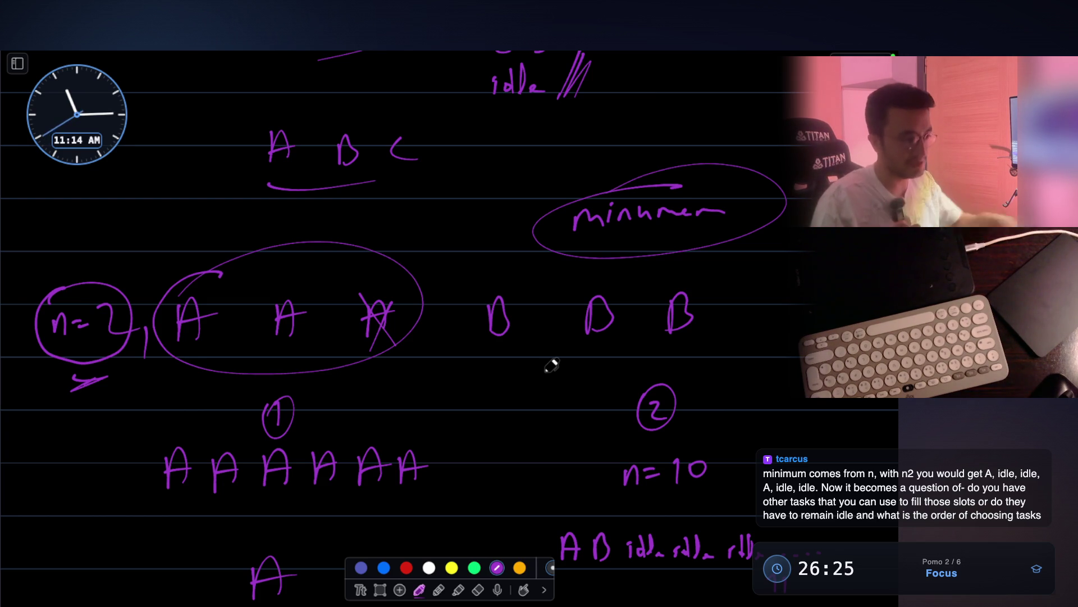
{"action": "scroll", "coordinate": [551, 365], "scroll_direction": "down", "scroll_amount": 3}
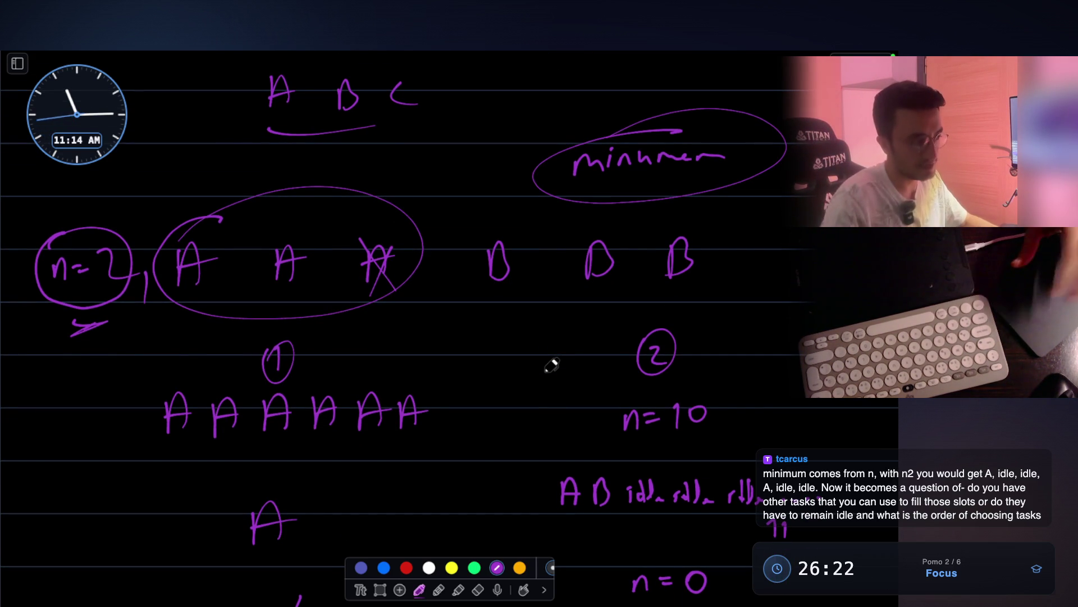
{"action": "scroll", "coordinate": [551, 365], "scroll_direction": "down", "scroll_amount": 5}
{"action": "scroll", "coordinate": [551, 365], "scroll_direction": "up", "scroll_amount": 4}
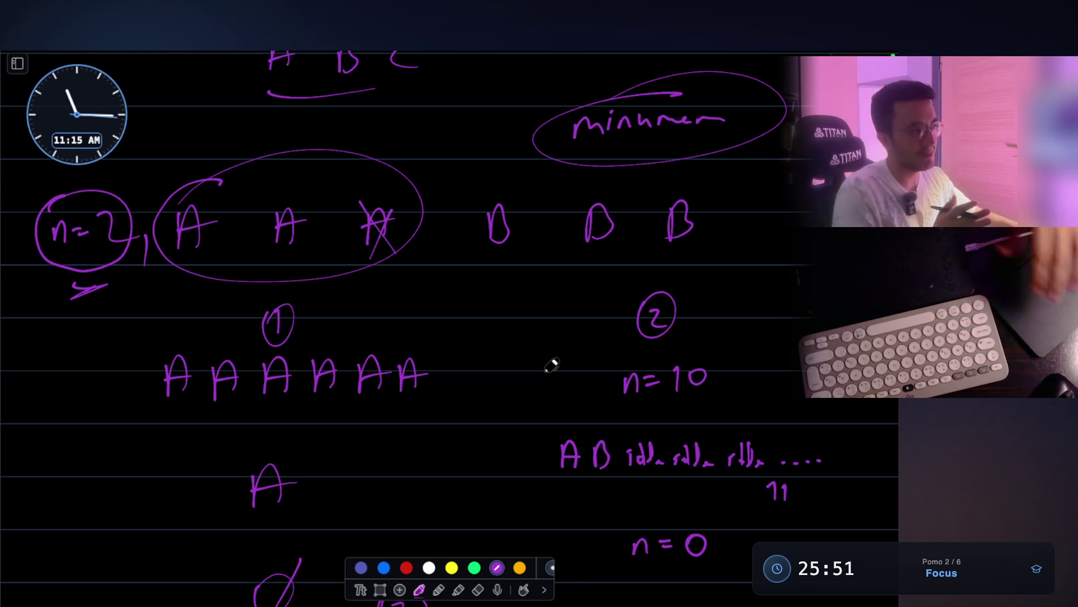
{"action": "scroll", "coordinate": [552, 365], "scroll_direction": "up", "scroll_amount": 3}
{"action": "scroll", "coordinate": [552, 365], "scroll_direction": "up", "scroll_amount": 5}
{"action": "scroll", "coordinate": [552, 365], "scroll_direction": "up", "scroll_amount": 4}
{"action": "scroll", "coordinate": [553, 364], "scroll_direction": "up", "scroll_amount": 3}
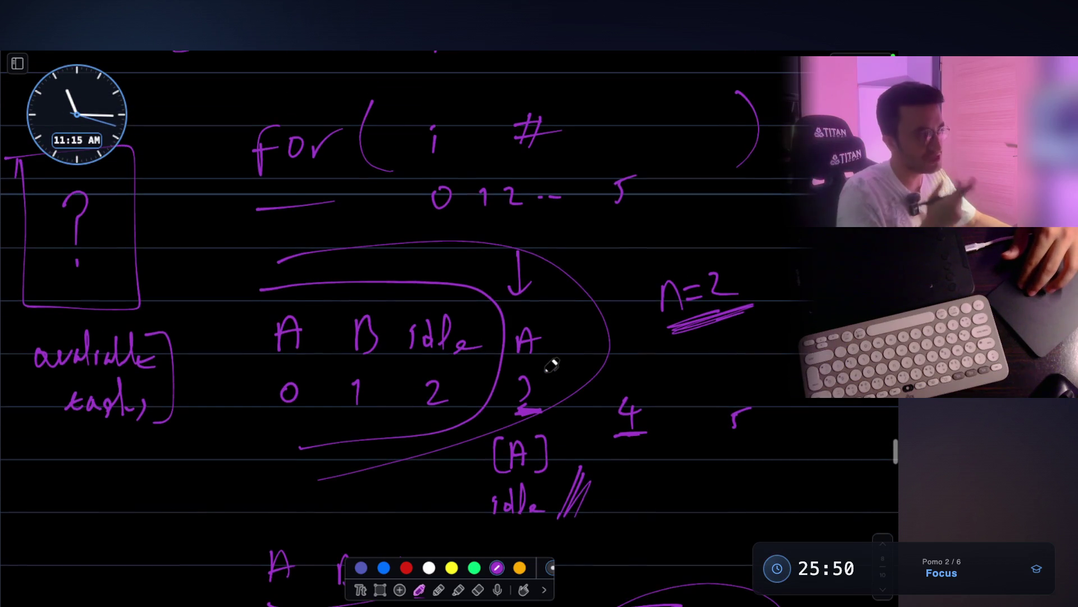
{"action": "scroll", "coordinate": [552, 364], "scroll_direction": "down", "scroll_amount": 1}
{"action": "scroll", "coordinate": [552, 365], "scroll_direction": "up", "scroll_amount": 1}
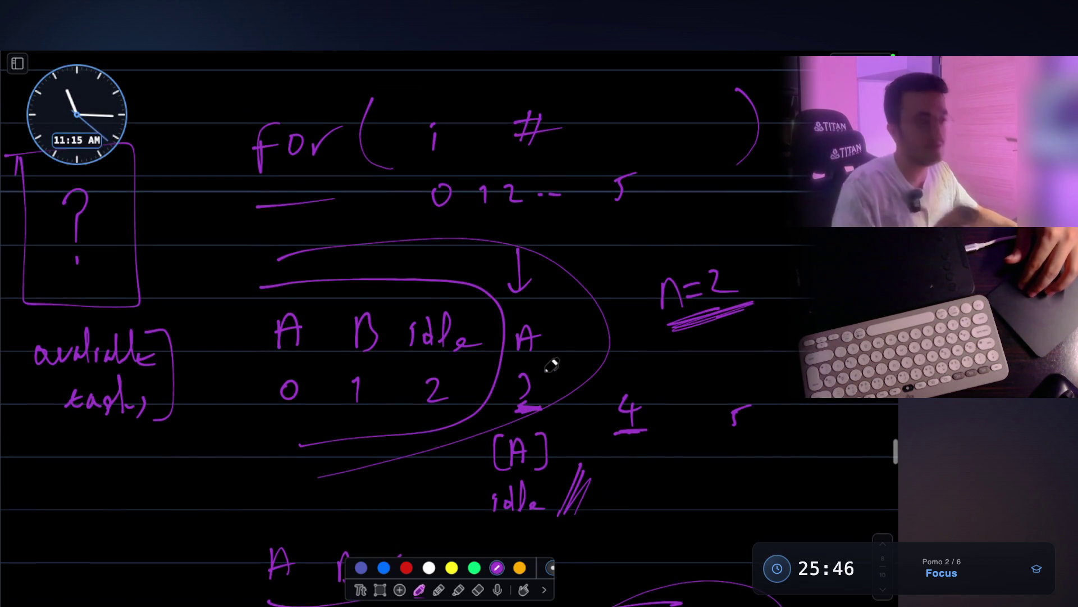
{"action": "scroll", "coordinate": [552, 365], "scroll_direction": "up", "scroll_amount": 1}
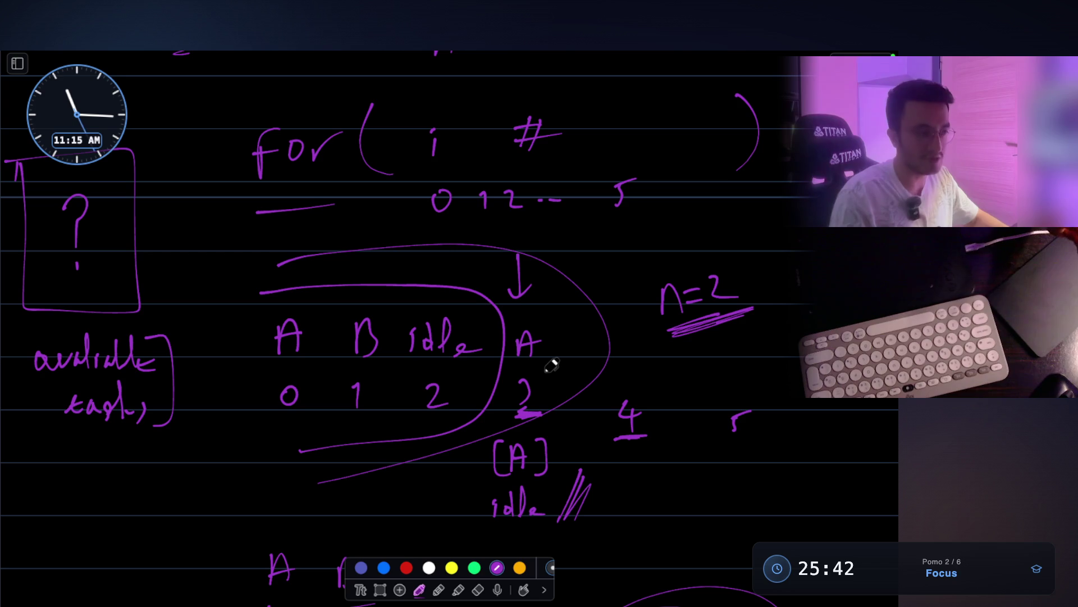
{"action": "scroll", "coordinate": [552, 365], "scroll_direction": "down", "scroll_amount": 2}
{"action": "scroll", "coordinate": [552, 365], "scroll_direction": "down", "scroll_amount": 5}
{"action": "scroll", "coordinate": [552, 365], "scroll_direction": "down", "scroll_amount": 3}
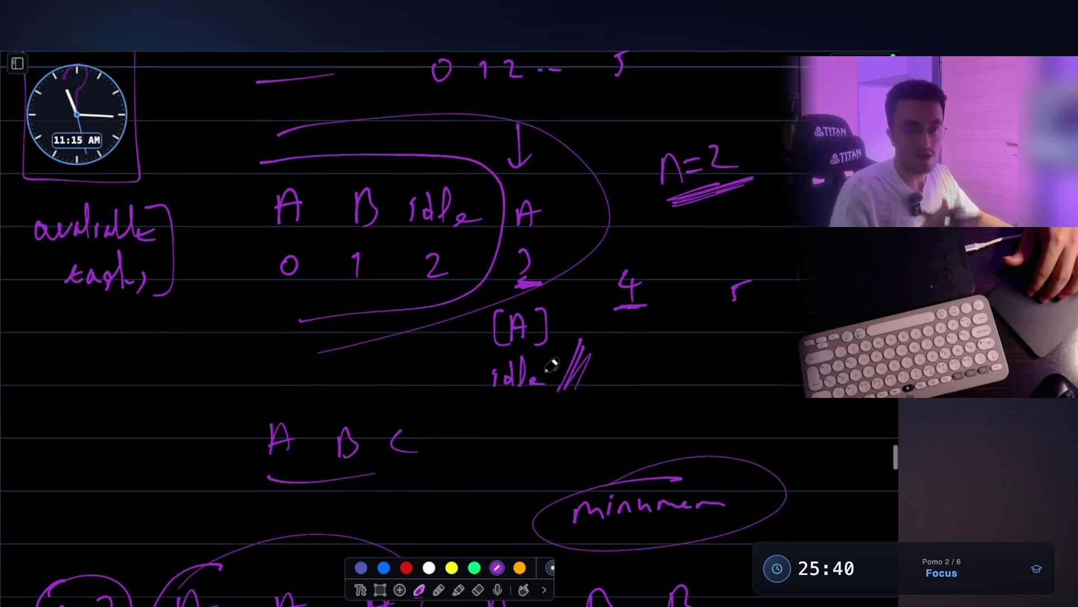
{"action": "scroll", "coordinate": [552, 365], "scroll_direction": "down", "scroll_amount": 2}
{"action": "scroll", "coordinate": [552, 365], "scroll_direction": "down", "scroll_amount": 1}
{"action": "scroll", "coordinate": [552, 365], "scroll_direction": "down", "scroll_amount": 2}
{"action": "scroll", "coordinate": [552, 364], "scroll_direction": "down", "scroll_amount": 5}
{"action": "scroll", "coordinate": [552, 365], "scroll_direction": "down", "scroll_amount": 3}
{"action": "scroll", "coordinate": [552, 365], "scroll_direction": "down", "scroll_amount": 1}
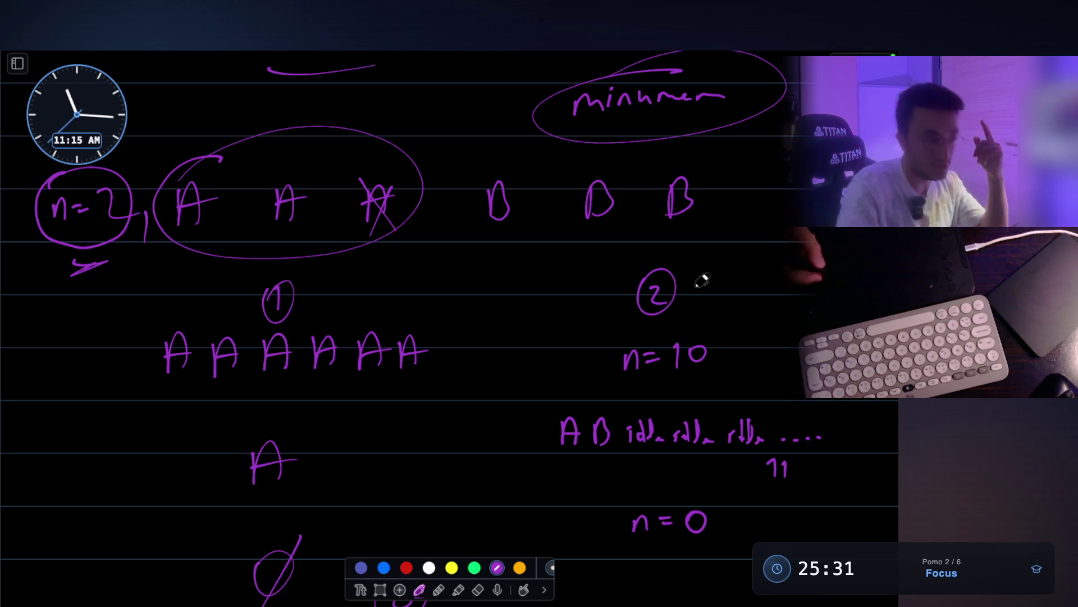
Double-ring the circled 2, add a circled n= beside it, and thicken the arrow under n=2
{"action": "mouse_move", "coordinate": [653, 274]}
{"action": "left_mouse_down"}
{"action": "mouse_move", "coordinate": [622, 322]}
{"action": "mouse_move", "coordinate": [631, 286]}
{"action": "left_mouse_up"}
{"action": "left_click_drag", "start_coordinate": [539, 330], "coordinate": [573, 320]}
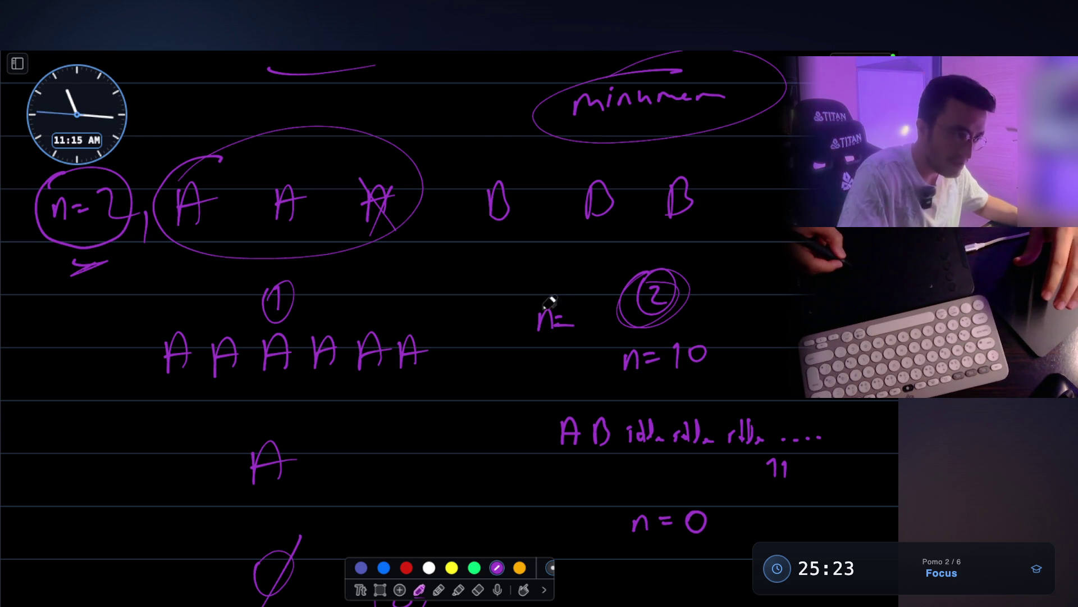
{"action": "left_click_drag", "start_coordinate": [532, 305], "coordinate": [539, 302]}
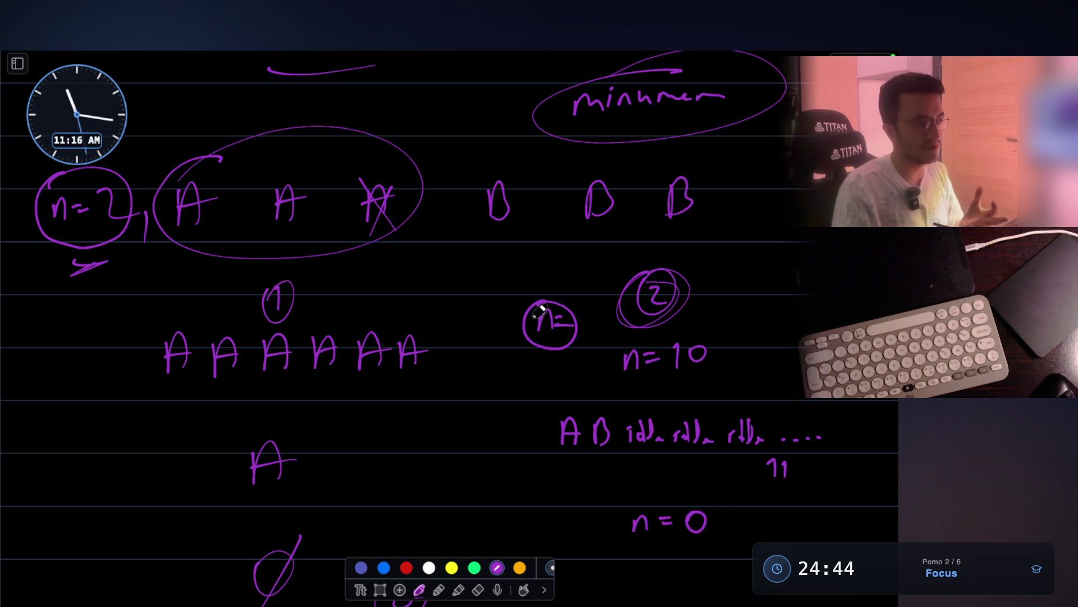
{"action": "scroll", "coordinate": [540, 312], "scroll_direction": "down", "scroll_amount": 2}
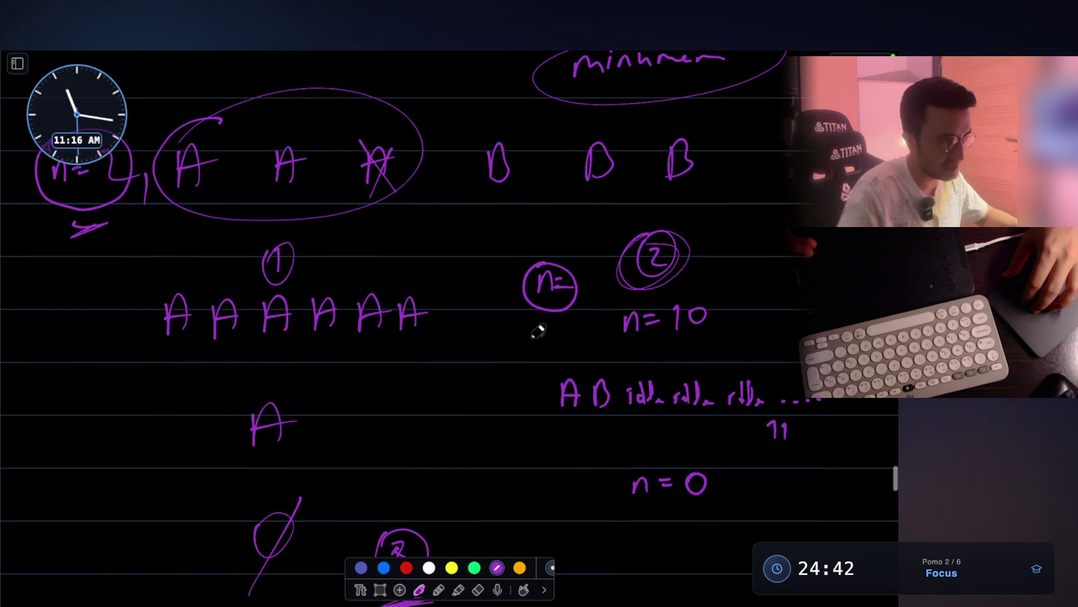
{"action": "scroll", "coordinate": [537, 332], "scroll_direction": "up", "scroll_amount": 1}
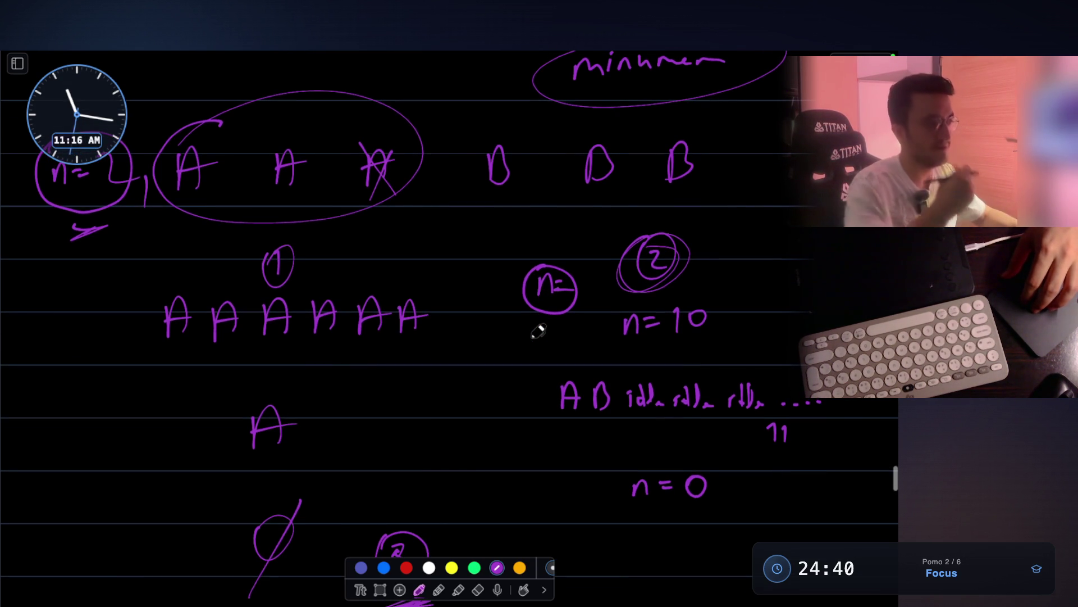
{"action": "scroll", "coordinate": [538, 331], "scroll_direction": "up", "scroll_amount": 1}
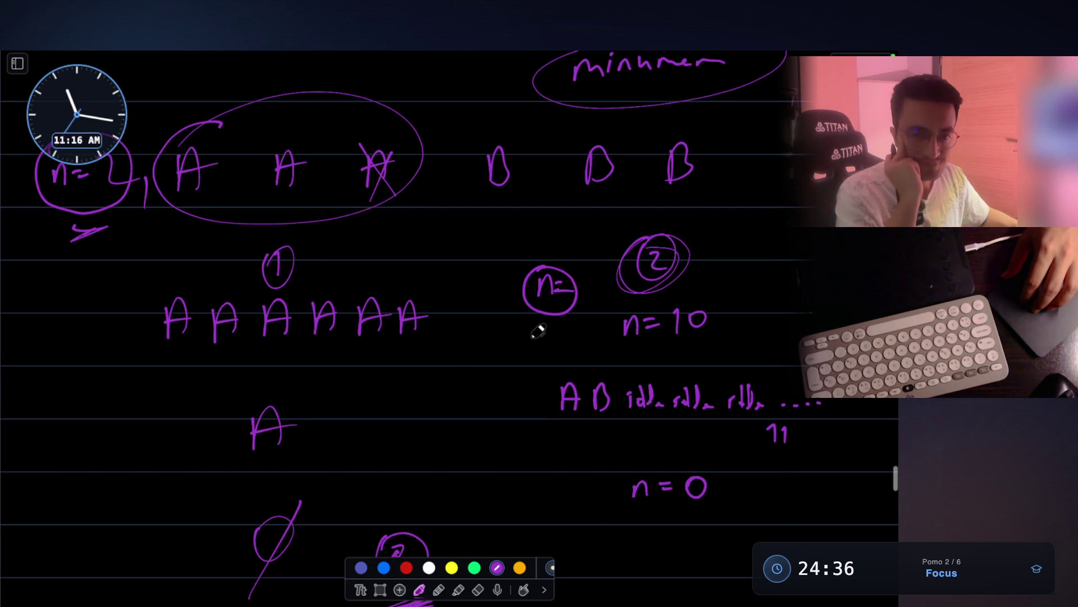
{"action": "scroll", "coordinate": [538, 332], "scroll_direction": "up", "scroll_amount": 1}
{"action": "scroll", "coordinate": [538, 331], "scroll_direction": "up", "scroll_amount": 2}
{"action": "scroll", "coordinate": [538, 331], "scroll_direction": "up", "scroll_amount": 2}
{"action": "scroll", "coordinate": [538, 332], "scroll_direction": "up", "scroll_amount": 2}
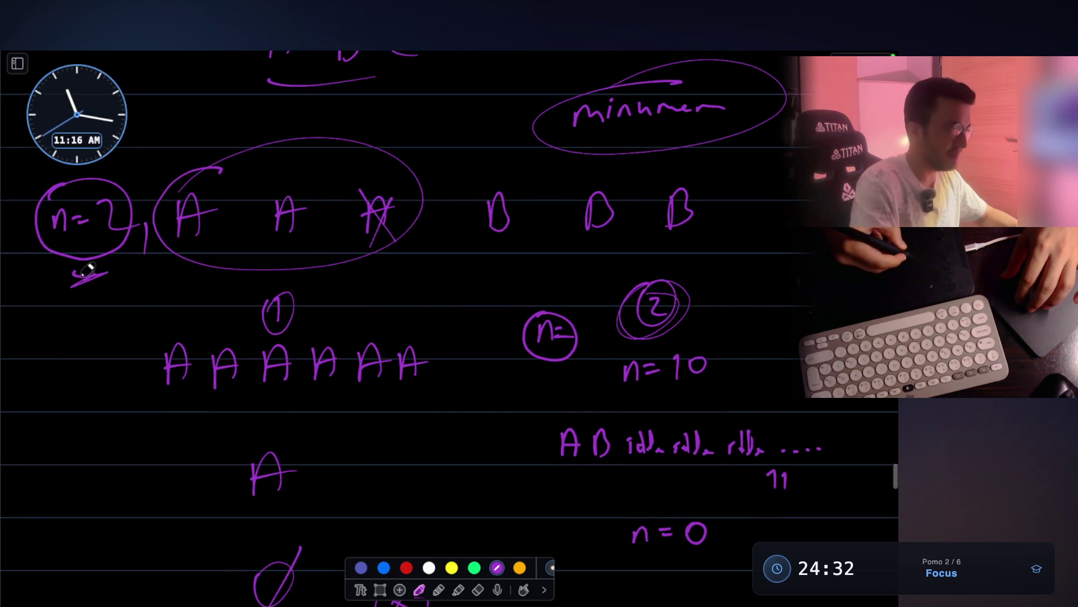
{"action": "left_click_drag", "start_coordinate": [66, 282], "coordinate": [106, 273]}
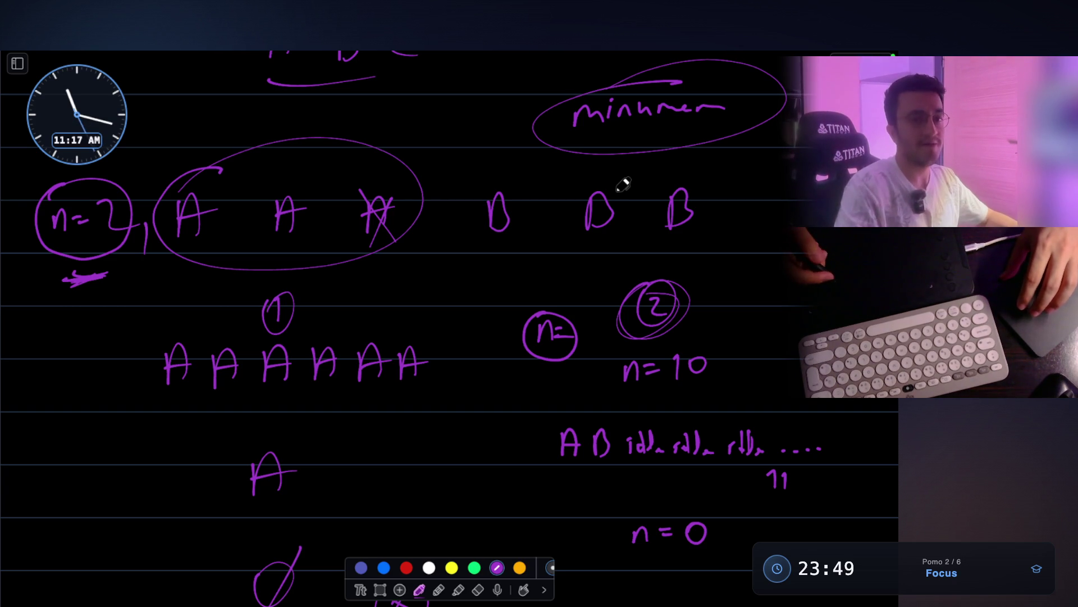
{"action": "scroll", "coordinate": [621, 181], "scroll_direction": "down", "scroll_amount": 5}
{"action": "scroll", "coordinate": [561, 229], "scroll_direction": "down", "scroll_amount": 3}
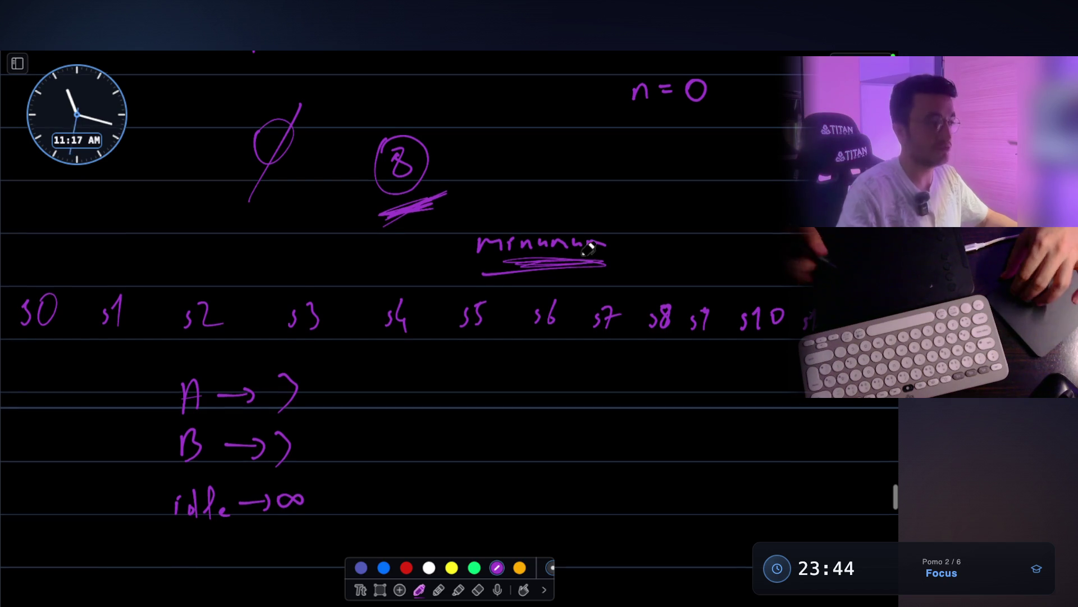
{"action": "scroll", "coordinate": [584, 247], "scroll_direction": "down", "scroll_amount": 3}
{"action": "scroll", "coordinate": [269, 357], "scroll_direction": "down", "scroll_amount": 2}
{"action": "left_click_drag", "start_coordinate": [250, 341], "coordinate": [247, 364]}
Handwrite 'do they have to remain idle' in purple and underline 'idle'
{"action": "mouse_move", "coordinate": [256, 318]}
{"action": "left_mouse_down"}
{"action": "mouse_move", "coordinate": [256, 365]}
{"action": "mouse_move", "coordinate": [283, 357]}
{"action": "left_mouse_up"}
{"action": "mouse_move", "coordinate": [342, 335]}
{"action": "left_mouse_down"}
{"action": "mouse_move", "coordinate": [345, 364]}
{"action": "mouse_move", "coordinate": [371, 364]}
{"action": "mouse_move", "coordinate": [380, 382]}
{"action": "left_mouse_up"}
{"action": "mouse_move", "coordinate": [455, 330]}
{"action": "left_mouse_down"}
{"action": "mouse_move", "coordinate": [472, 370]}
{"action": "mouse_move", "coordinate": [633, 355]}
{"action": "mouse_move", "coordinate": [762, 371]}
{"action": "mouse_move", "coordinate": [778, 341]}
{"action": "mouse_move", "coordinate": [800, 366]}
{"action": "left_mouse_up"}
{"action": "left_click", "coordinate": [682, 357]}
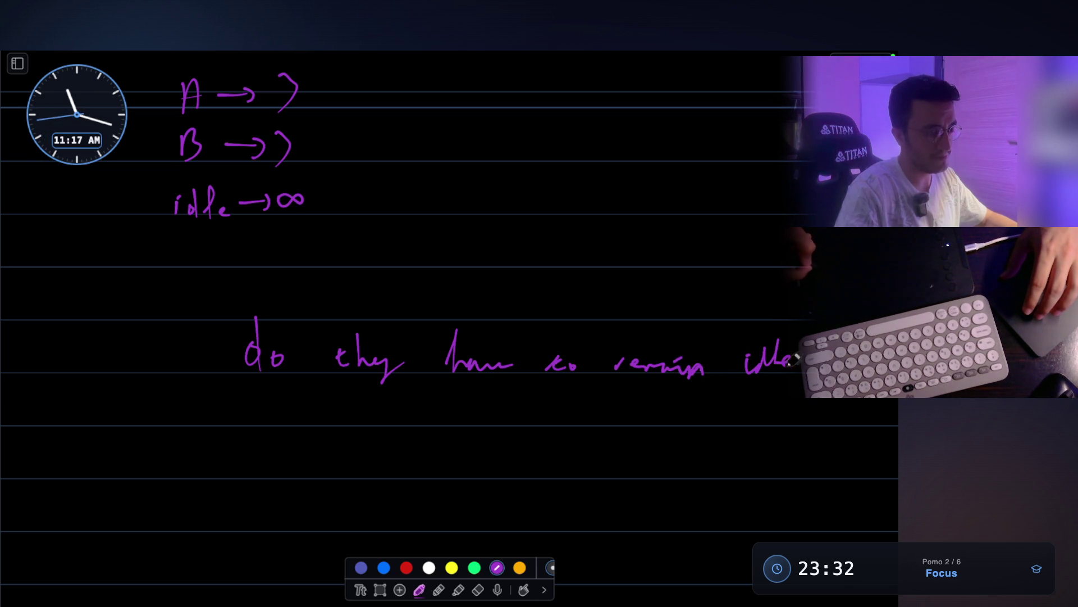
{"action": "left_click_drag", "start_coordinate": [743, 390], "coordinate": [742, 404]}
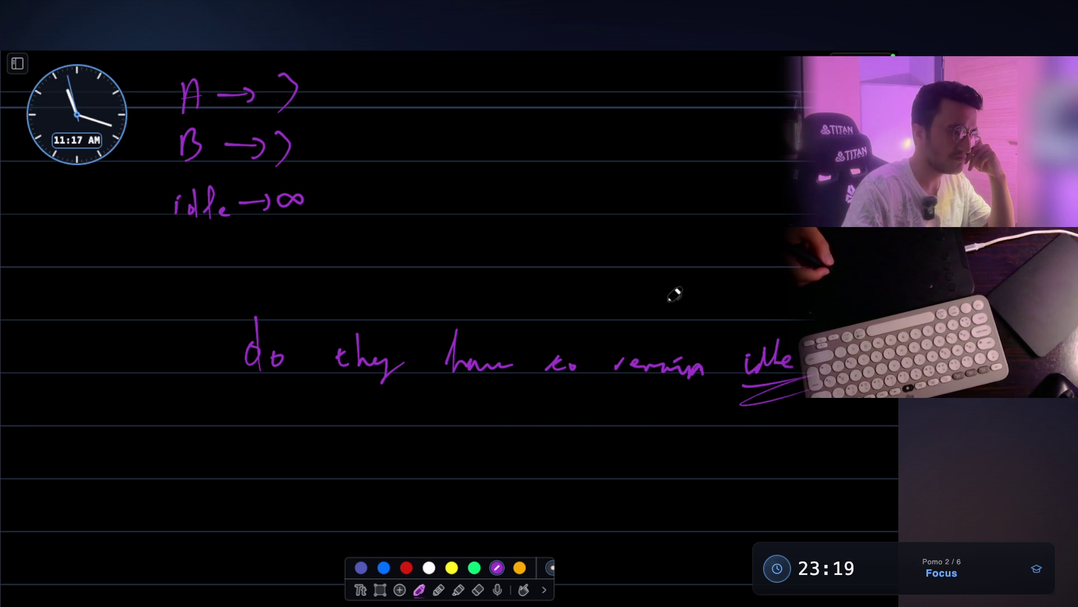
{"action": "scroll", "coordinate": [652, 244], "scroll_direction": "down", "scroll_amount": 3}
{"action": "mouse_move", "coordinate": [248, 327]}
{"action": "left_mouse_down"}
{"action": "mouse_move", "coordinate": [251, 348]}
{"action": "mouse_move", "coordinate": [272, 356]}
{"action": "left_mouse_up"}
{"action": "left_click_drag", "start_coordinate": [244, 339], "coordinate": [282, 331]}
{"action": "scroll", "coordinate": [390, 316], "scroll_direction": "down", "scroll_amount": 1}
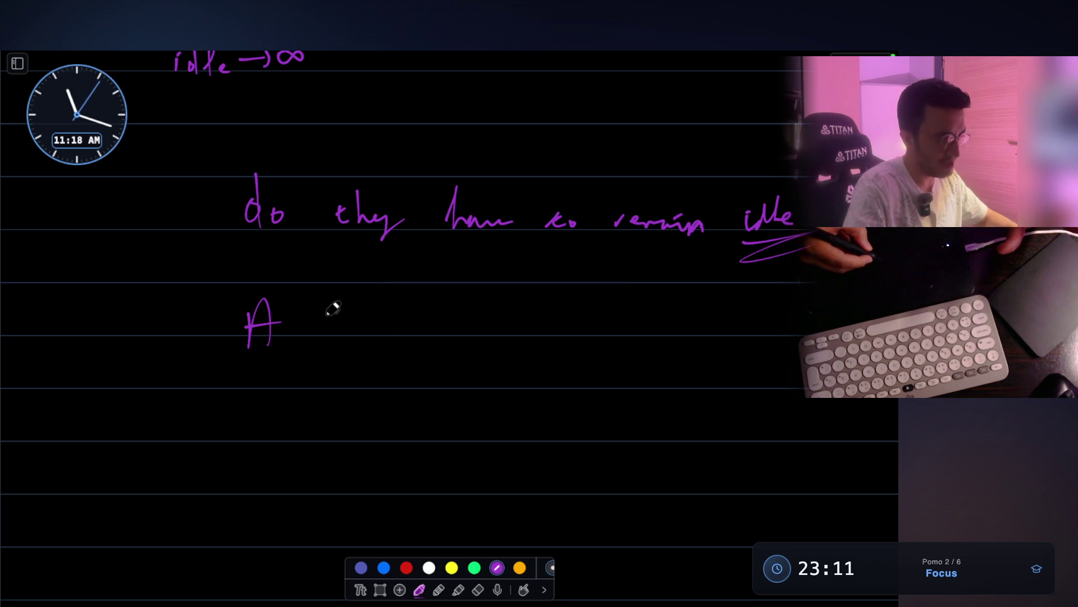
Write n=2 left of the A and start the A D note on the right
{"action": "left_click_drag", "start_coordinate": [96, 336], "coordinate": [115, 357]}
{"action": "left_click_drag", "start_coordinate": [118, 344], "coordinate": [128, 354]}
{"action": "left_click_drag", "start_coordinate": [131, 337], "coordinate": [150, 365]}
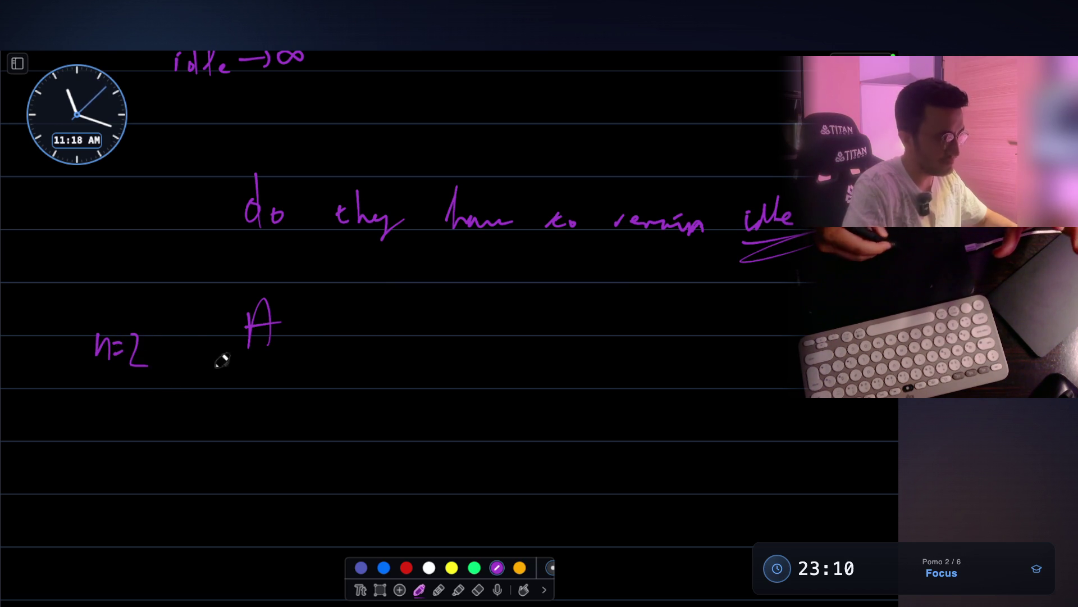
{"action": "mouse_move", "coordinate": [739, 343]}
{"action": "left_mouse_down"}
{"action": "mouse_move", "coordinate": [759, 318]}
{"action": "mouse_move", "coordinate": [784, 344]}
{"action": "left_mouse_up"}
{"action": "scroll", "coordinate": [366, 328], "scroll_direction": "down", "scroll_amount": 1}
{"action": "mouse_move", "coordinate": [253, 394]}
{"action": "left_mouse_down"}
{"action": "mouse_move", "coordinate": [268, 346]}
{"action": "mouse_move", "coordinate": [257, 346]}
{"action": "left_mouse_up"}
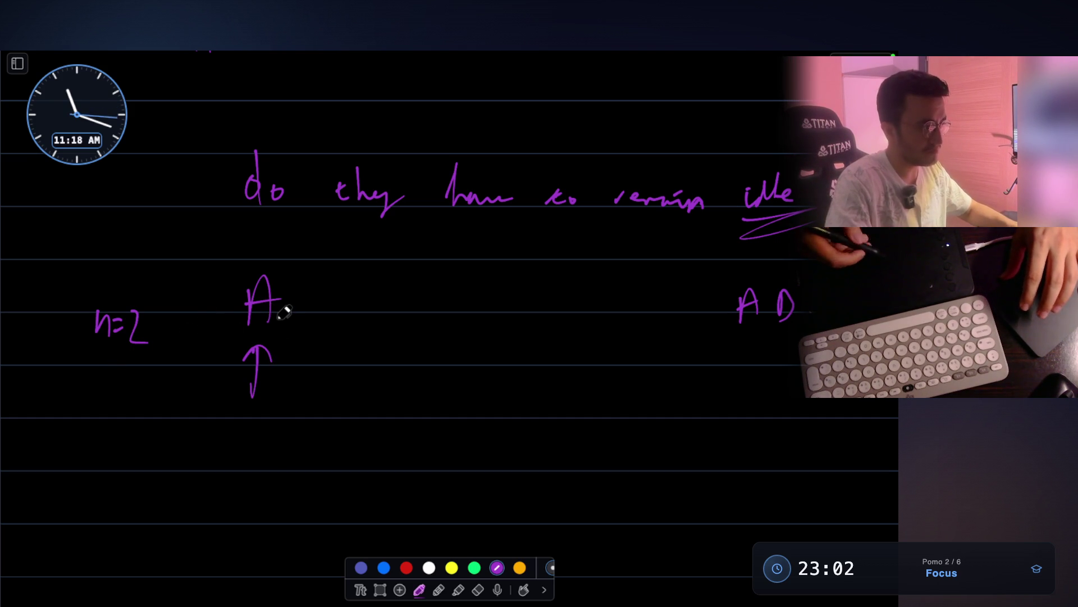
Write 'idle idle' after A and a green B below the first idle
{"action": "left_click_drag", "start_coordinate": [338, 313], "coordinate": [364, 286]}
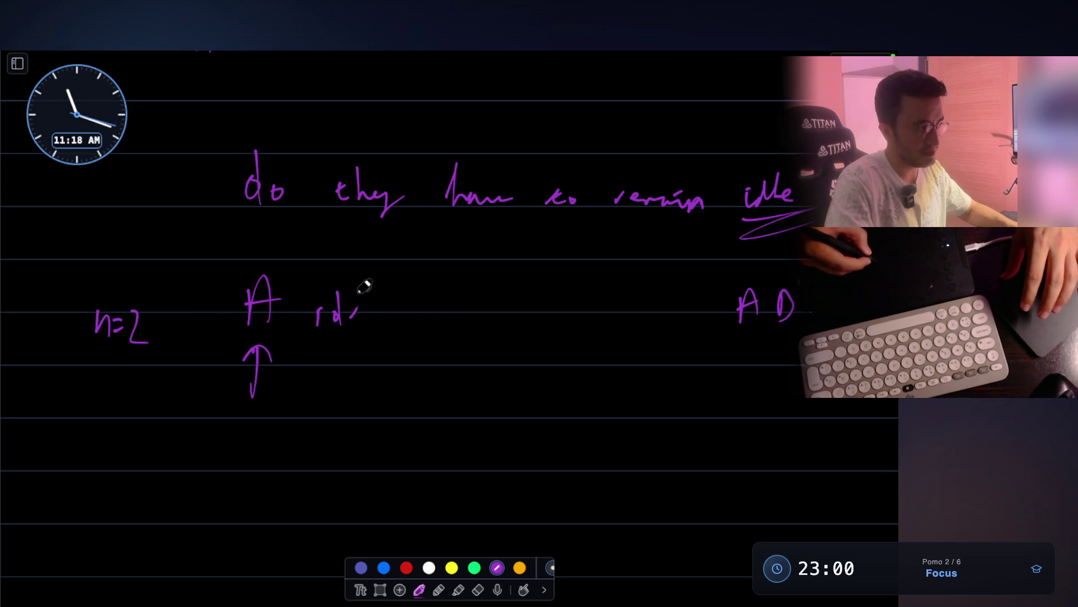
{"action": "left_click_drag", "start_coordinate": [453, 291], "coordinate": [466, 319]}
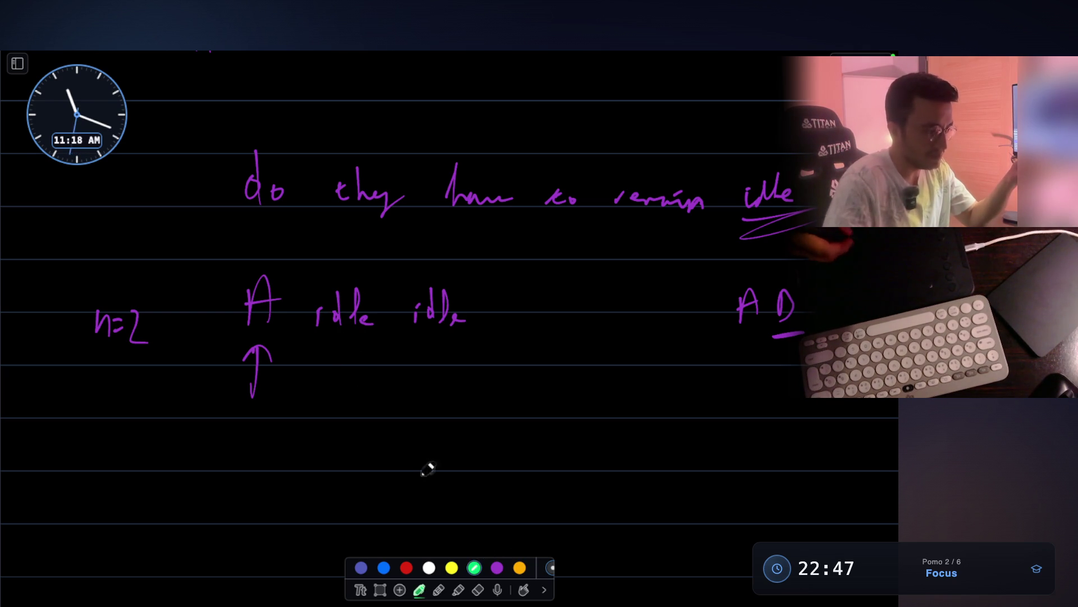
{"action": "left_click_drag", "start_coordinate": [330, 345], "coordinate": [328, 389]}
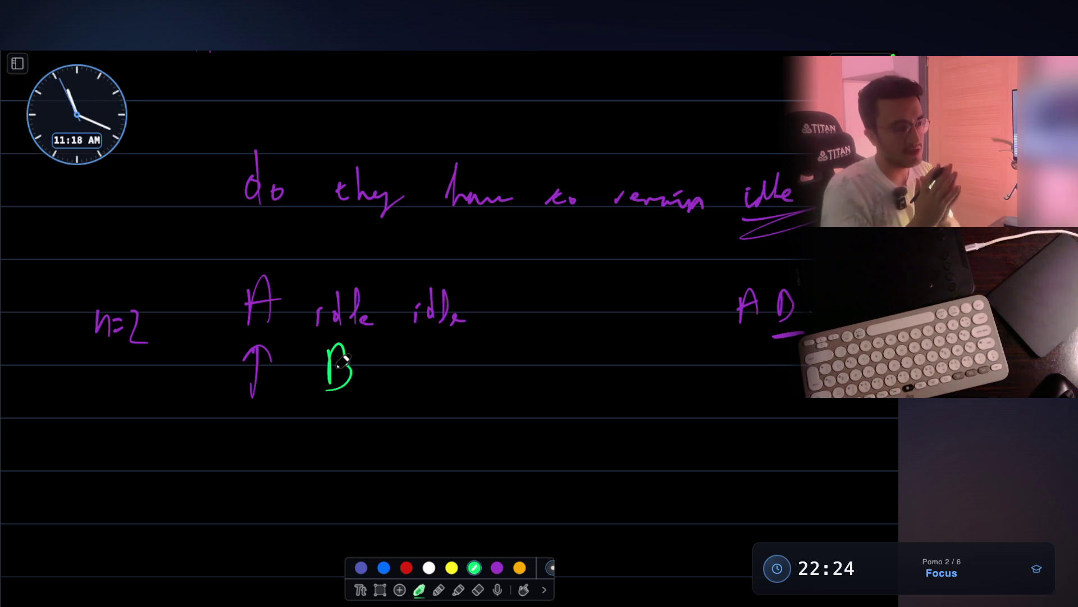
Draw a green 'Available' box listing B, C, D with a note beside it, and underline the second idle
{"action": "left_click_drag", "start_coordinate": [517, 441], "coordinate": [517, 442]}
{"action": "mouse_move", "coordinate": [520, 396]}
{"action": "left_mouse_down"}
{"action": "mouse_move", "coordinate": [539, 363]}
{"action": "mouse_move", "coordinate": [651, 381]}
{"action": "left_mouse_up"}
{"action": "mouse_move", "coordinate": [577, 418]}
{"action": "left_mouse_down"}
{"action": "mouse_move", "coordinate": [576, 434]}
{"action": "mouse_move", "coordinate": [590, 436]}
{"action": "mouse_move", "coordinate": [584, 465]}
{"action": "left_mouse_up"}
{"action": "left_click_drag", "start_coordinate": [579, 481], "coordinate": [595, 496]}
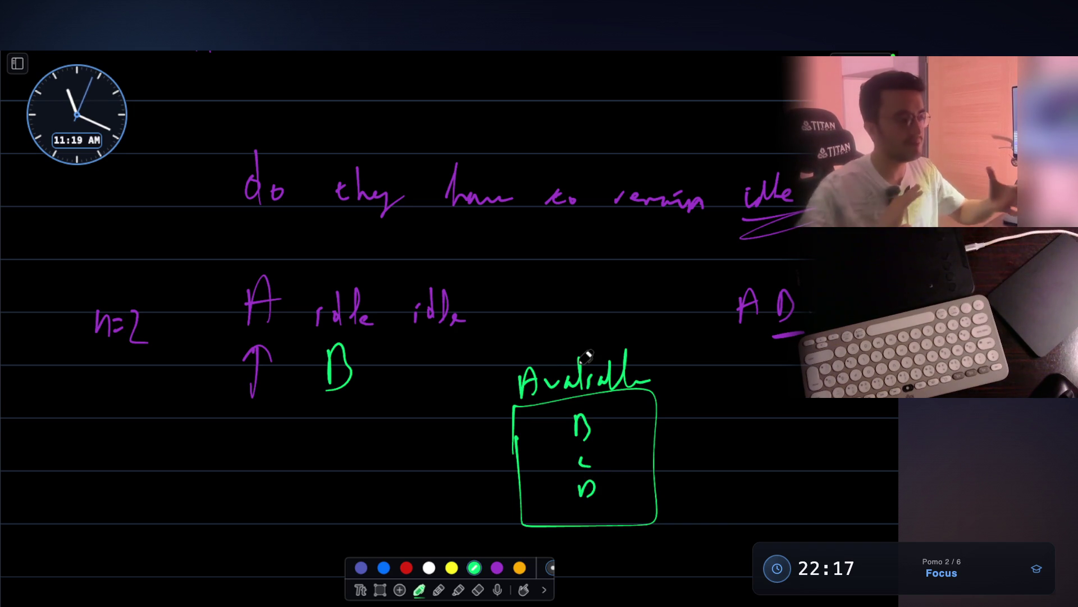
{"action": "mouse_move", "coordinate": [700, 477]}
{"action": "left_mouse_down"}
{"action": "mouse_move", "coordinate": [716, 453]}
{"action": "mouse_move", "coordinate": [765, 452]}
{"action": "left_mouse_up"}
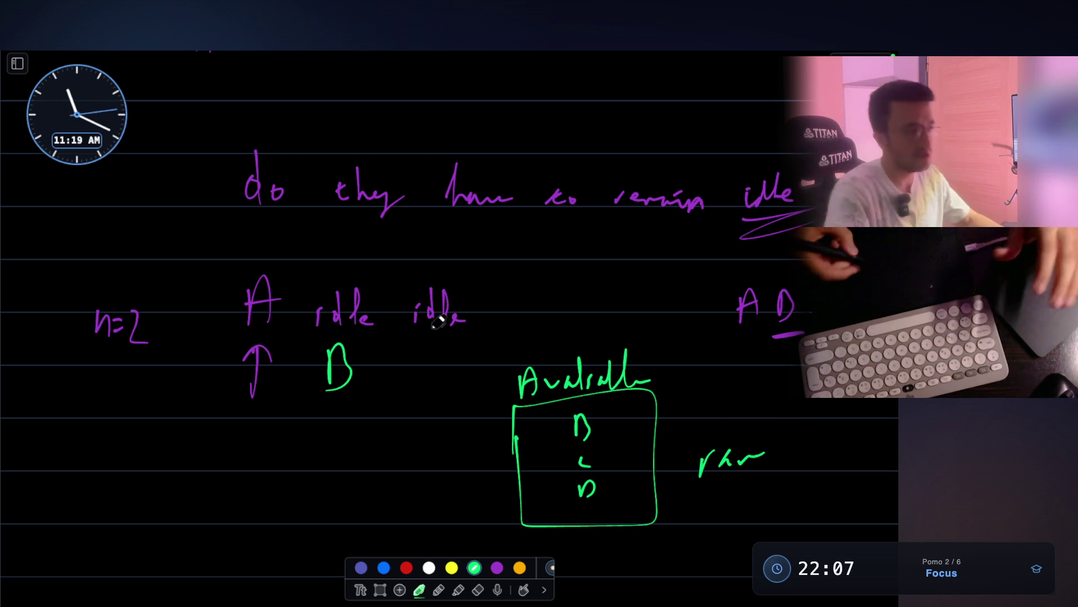
{"action": "left_click_drag", "start_coordinate": [414, 343], "coordinate": [470, 337]}
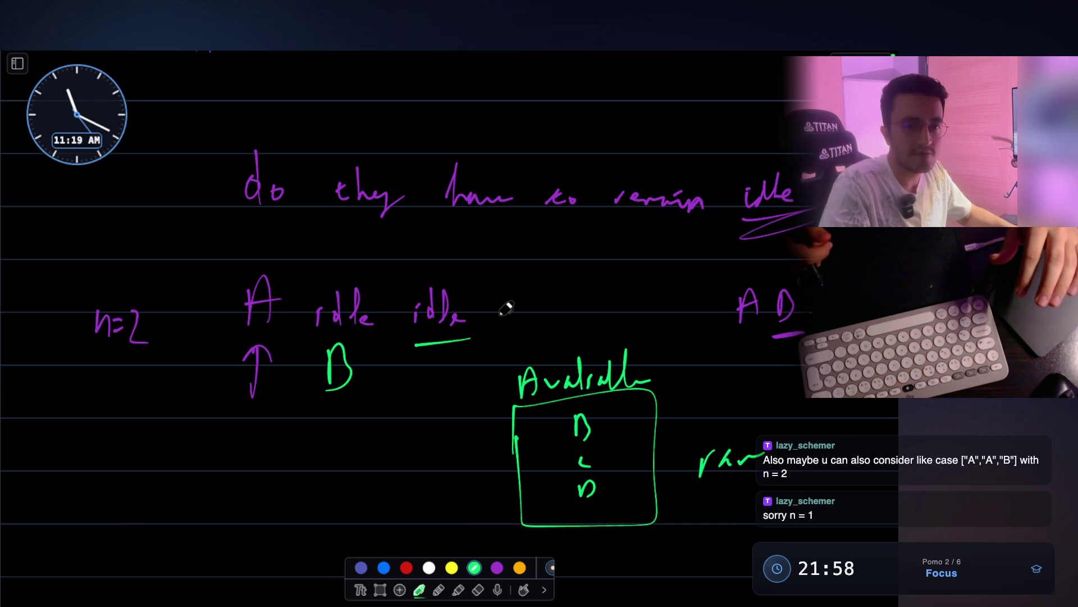
{"action": "scroll", "coordinate": [501, 306], "scroll_direction": "down", "scroll_amount": 3}
{"action": "scroll", "coordinate": [433, 368], "scroll_direction": "down", "scroll_amount": 2}
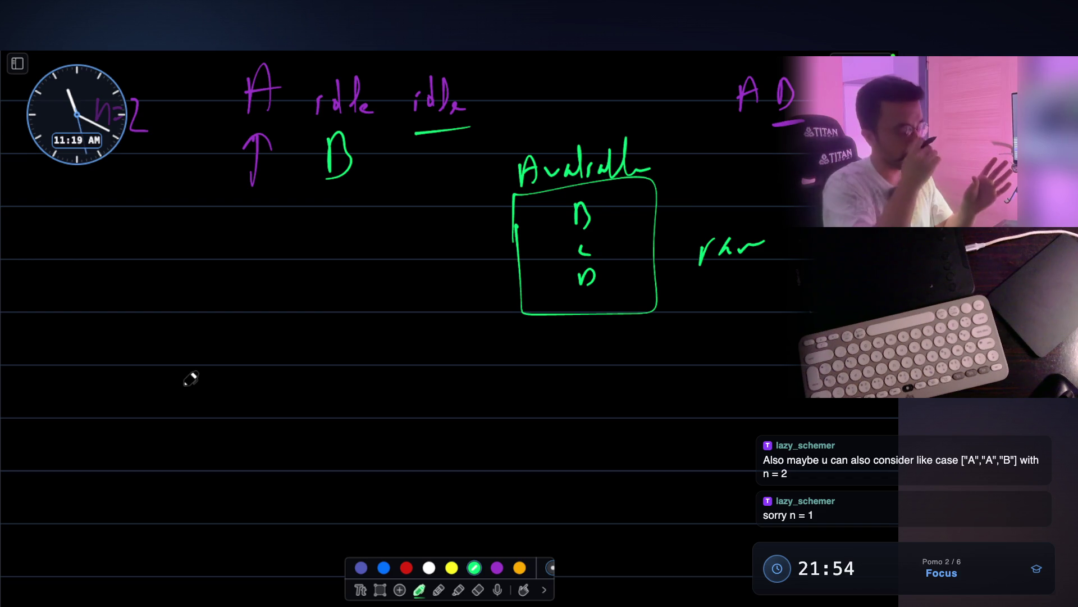
Begin the n=1 trace: A then B over slots 0–2, with a circled idle
{"action": "mouse_move", "coordinate": [153, 413]}
{"action": "left_mouse_down"}
{"action": "mouse_move", "coordinate": [179, 407]}
{"action": "mouse_move", "coordinate": [179, 388]}
{"action": "left_mouse_up"}
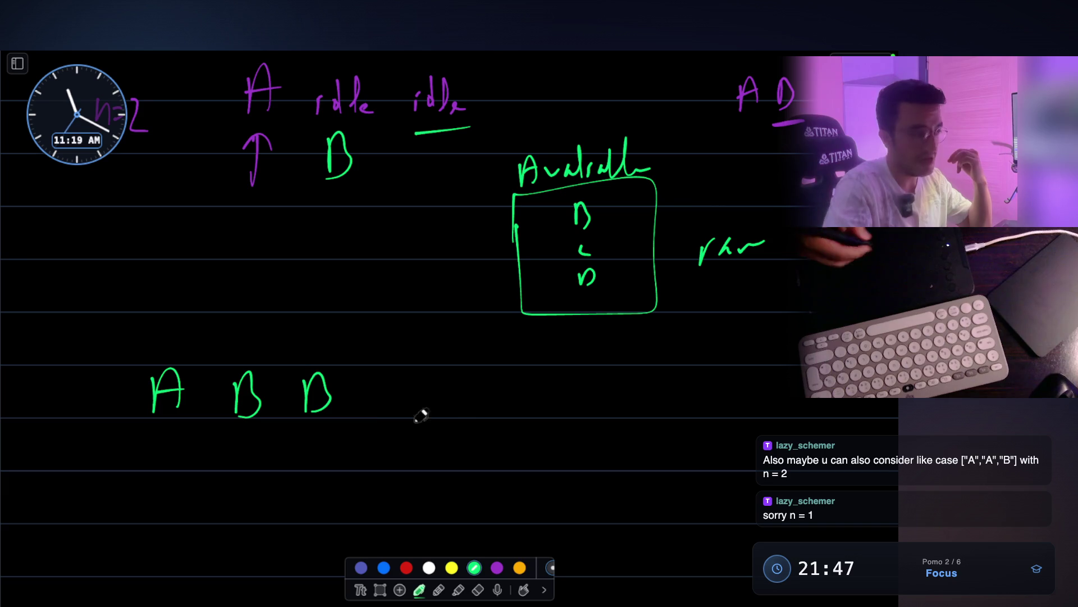
{"action": "left_click_drag", "start_coordinate": [490, 381], "coordinate": [496, 414]}
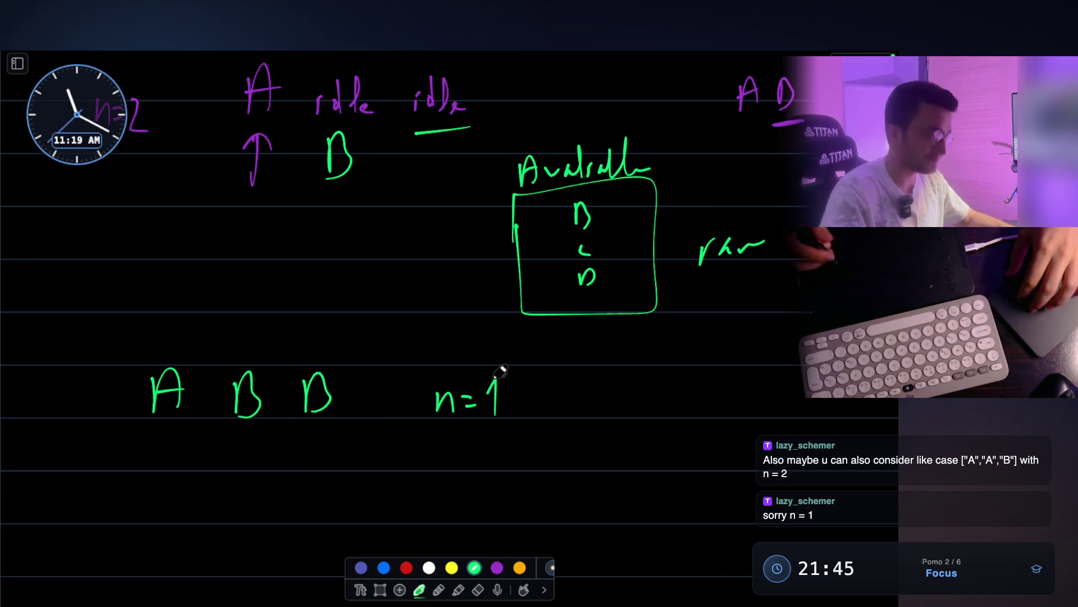
{"action": "scroll", "coordinate": [404, 340], "scroll_direction": "down", "scroll_amount": 3}
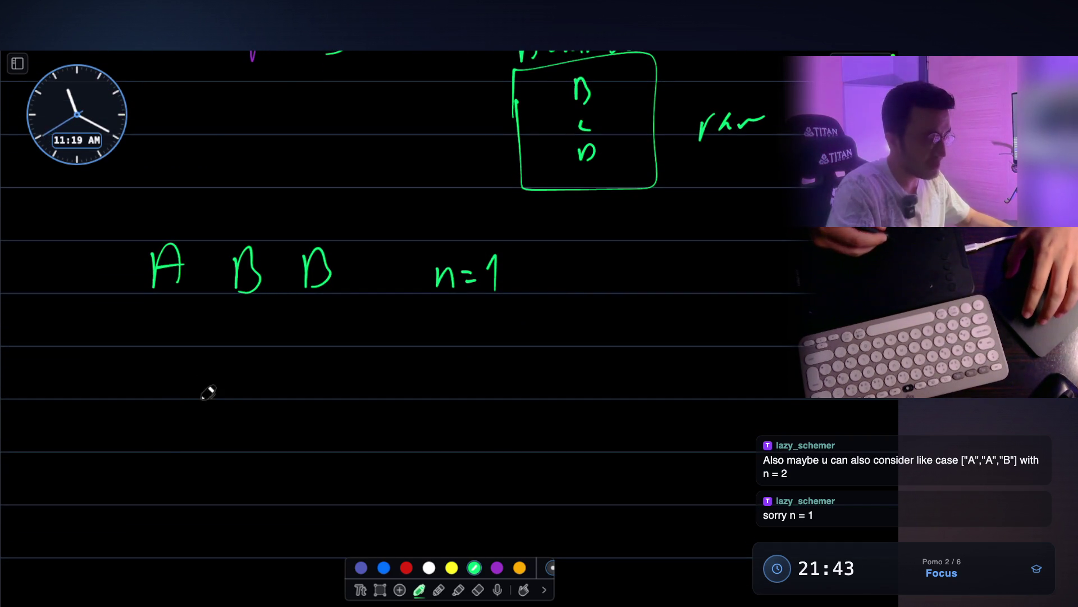
{"action": "left_click_drag", "start_coordinate": [194, 413], "coordinate": [230, 413]}
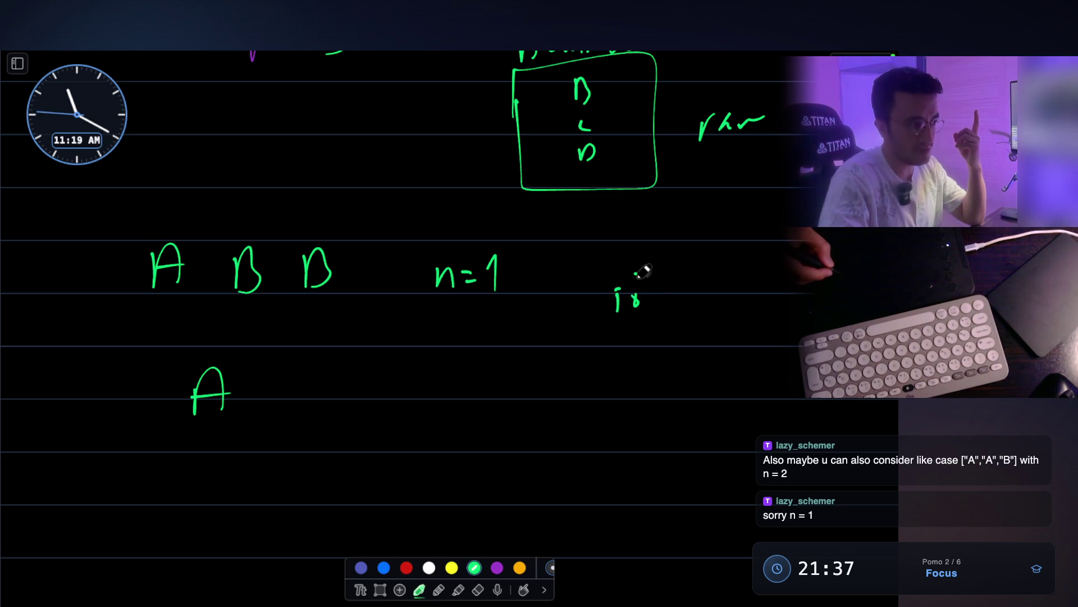
{"action": "left_click_drag", "start_coordinate": [599, 280], "coordinate": [624, 267]}
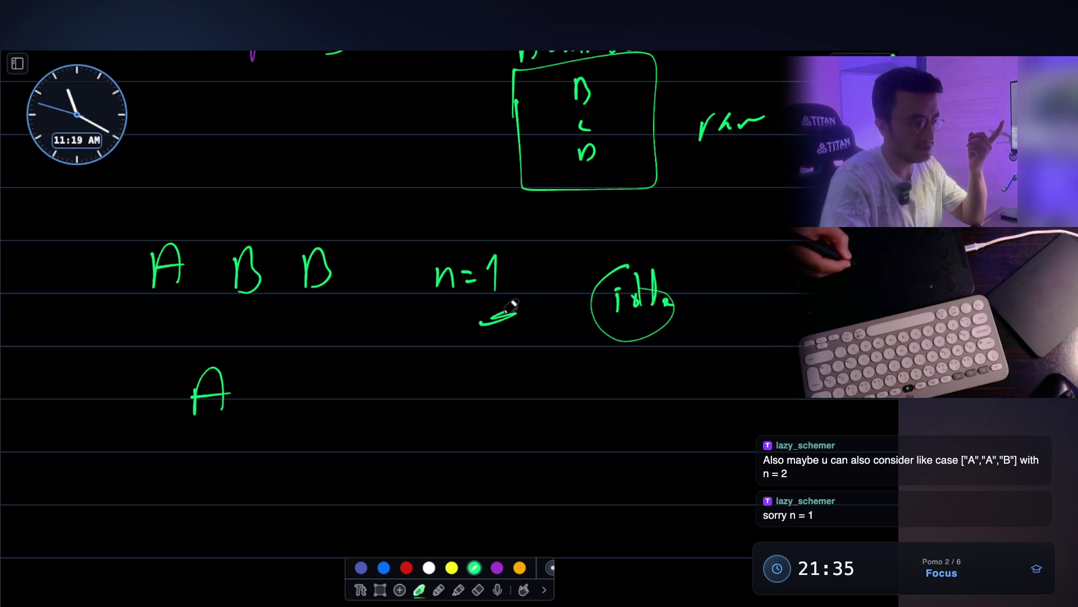
{"action": "left_click_drag", "start_coordinate": [250, 415], "coordinate": [303, 416]}
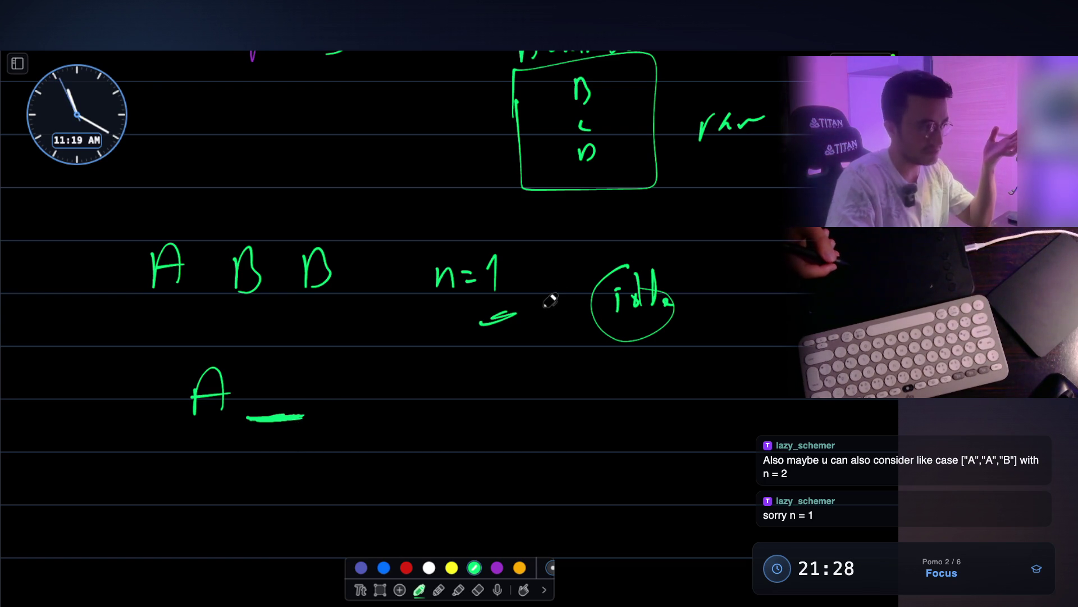
{"action": "left_click_drag", "start_coordinate": [266, 371], "coordinate": [268, 403]}
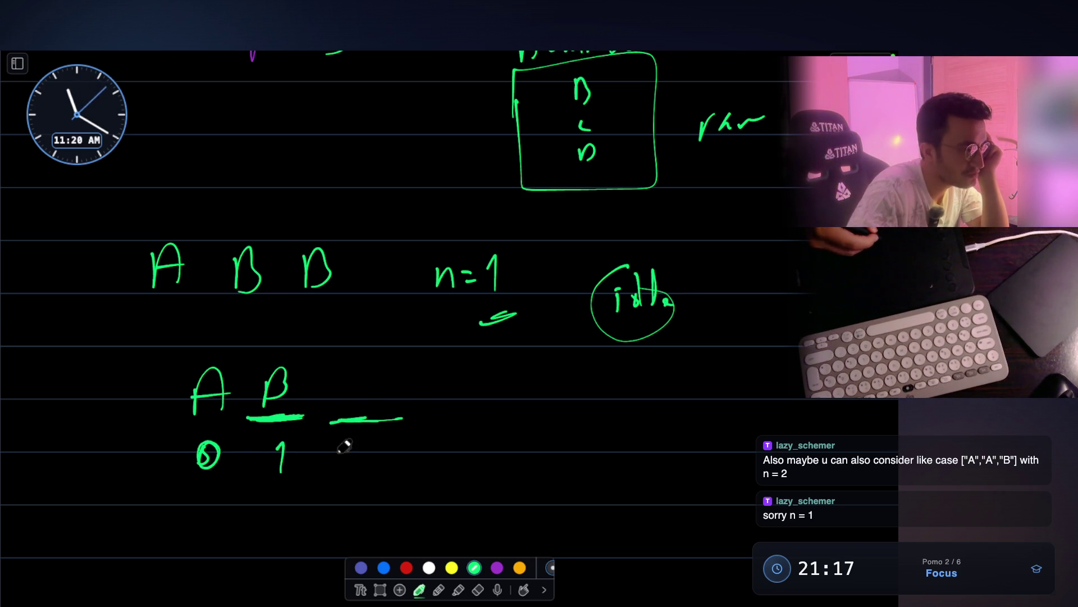
{"action": "left_click_drag", "start_coordinate": [360, 449], "coordinate": [398, 469]}
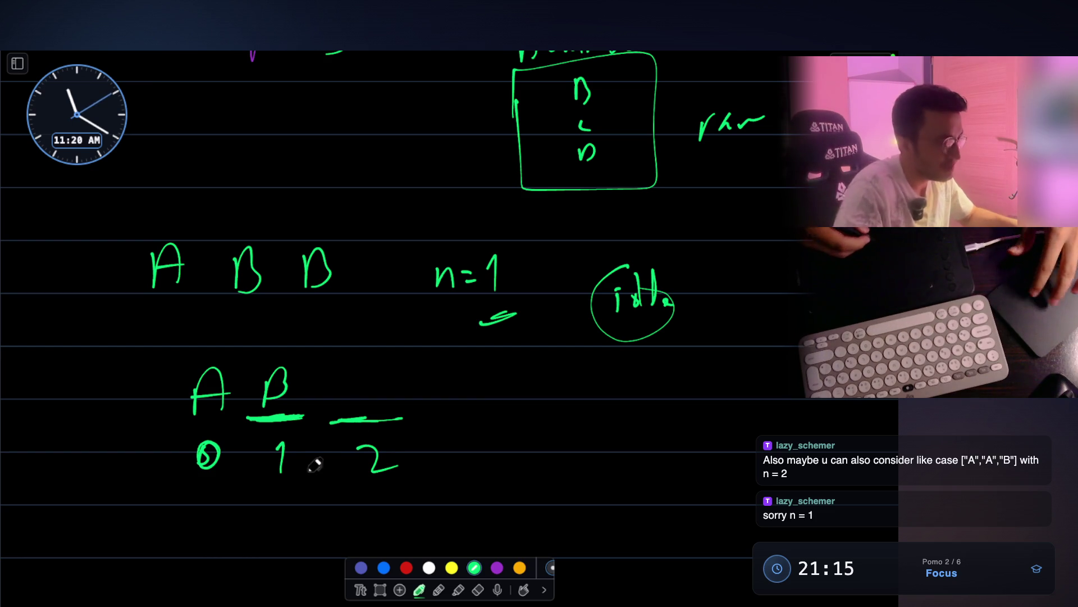
{"action": "scroll", "coordinate": [354, 446], "scroll_direction": "up", "scroll_amount": 3}
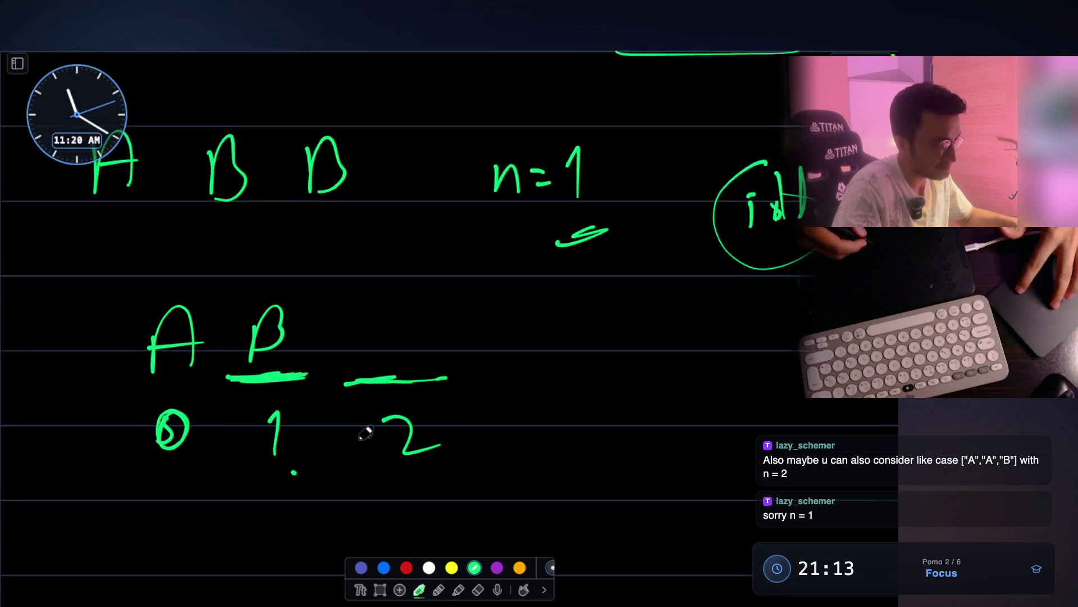
{"action": "scroll", "coordinate": [363, 430], "scroll_direction": "down", "scroll_amount": 1}
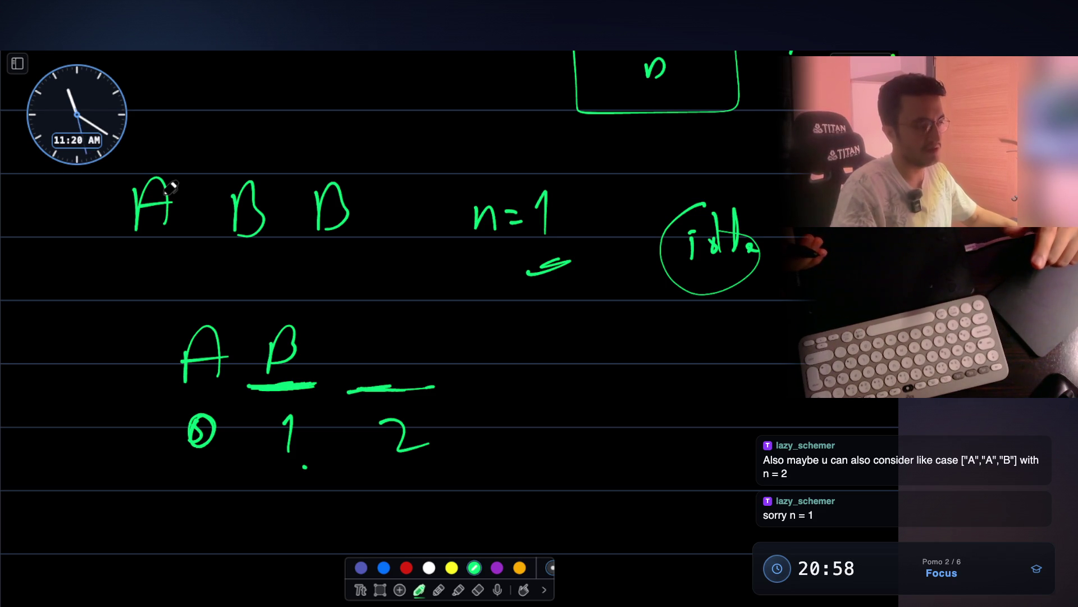
Write and box 'freq', then note 'freq, nextAvailSlot' beside the schedule
{"action": "left_click_drag", "start_coordinate": [623, 342], "coordinate": [612, 406]}
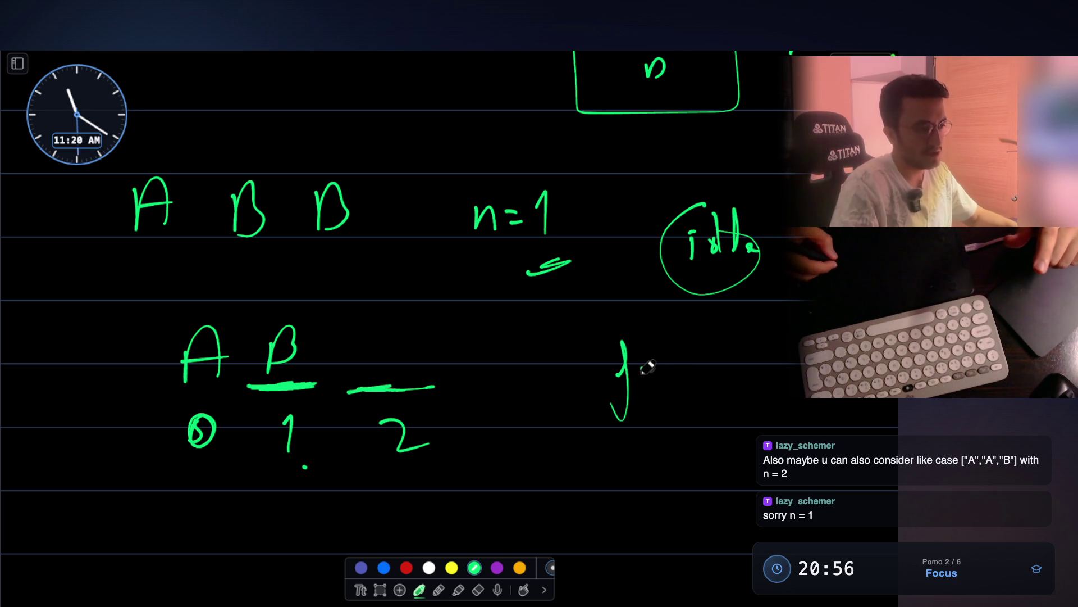
{"action": "mouse_move", "coordinate": [674, 355]}
{"action": "left_mouse_down"}
{"action": "mouse_move", "coordinate": [715, 358]}
{"action": "mouse_move", "coordinate": [710, 398]}
{"action": "left_mouse_up"}
{"action": "left_click_drag", "start_coordinate": [587, 339], "coordinate": [595, 432]}
{"action": "mouse_move", "coordinate": [578, 332]}
{"action": "left_mouse_down"}
{"action": "mouse_move", "coordinate": [754, 309]}
{"action": "mouse_move", "coordinate": [586, 430]}
{"action": "left_mouse_up"}
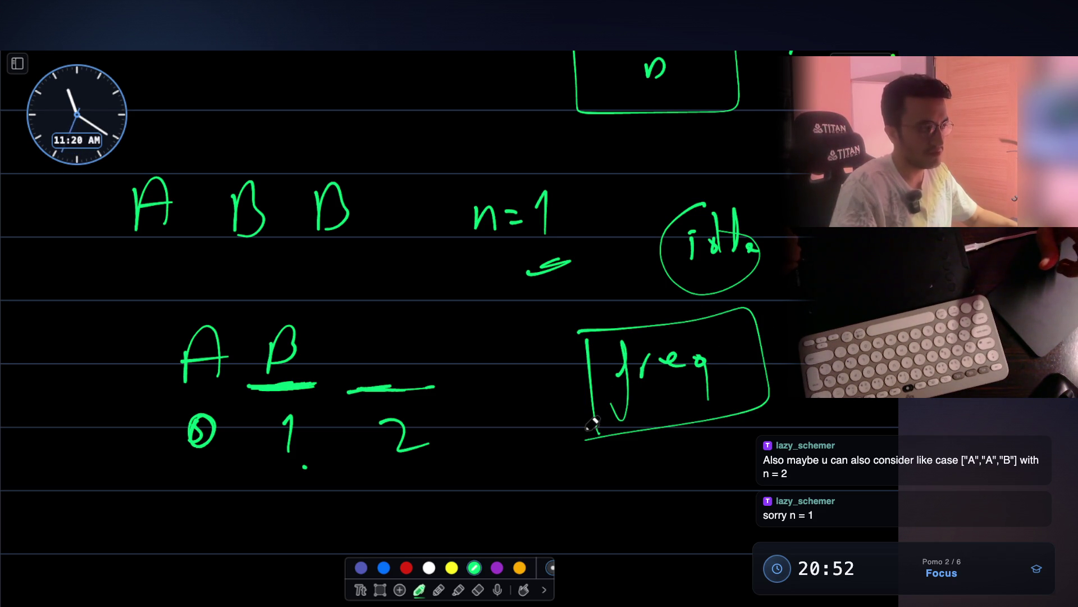
{"action": "scroll", "coordinate": [592, 423], "scroll_direction": "down", "scroll_amount": 3}
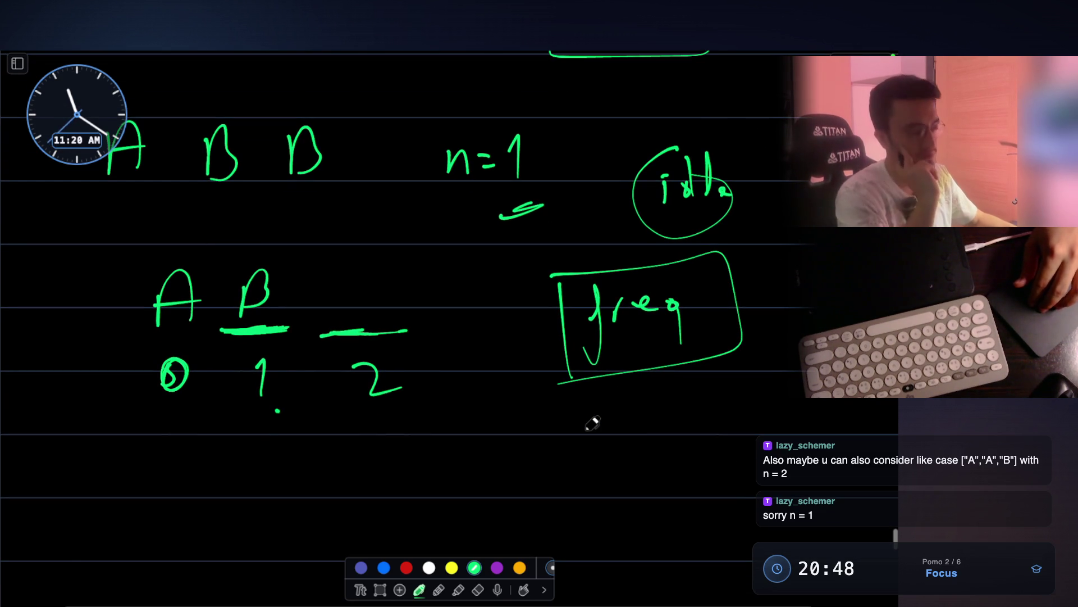
{"action": "scroll", "coordinate": [592, 424], "scroll_direction": "down", "scroll_amount": 2}
{"action": "scroll", "coordinate": [592, 423], "scroll_direction": "right", "scroll_amount": 2}
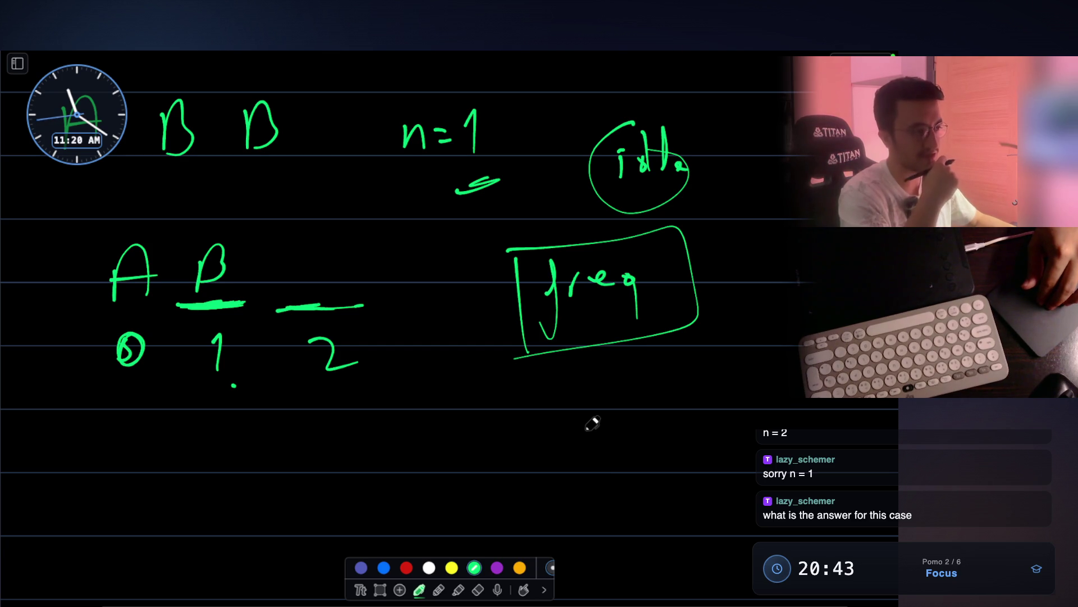
{"action": "scroll", "coordinate": [592, 424], "scroll_direction": "down", "scroll_amount": 2}
{"action": "mouse_move", "coordinate": [503, 391]}
{"action": "left_mouse_down"}
{"action": "mouse_move", "coordinate": [494, 442]}
{"action": "mouse_move", "coordinate": [576, 394]}
{"action": "left_mouse_up"}
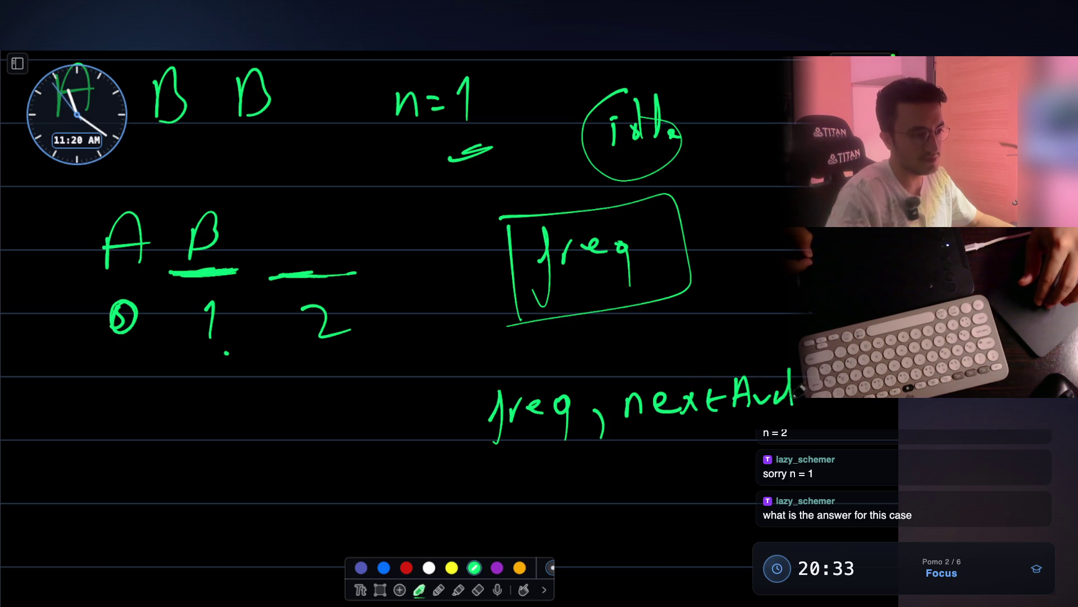
{"action": "scroll", "coordinate": [405, 194], "scroll_direction": "down", "scroll_amount": 1}
{"action": "scroll", "coordinate": [405, 193], "scroll_direction": "right", "scroll_amount": 1}
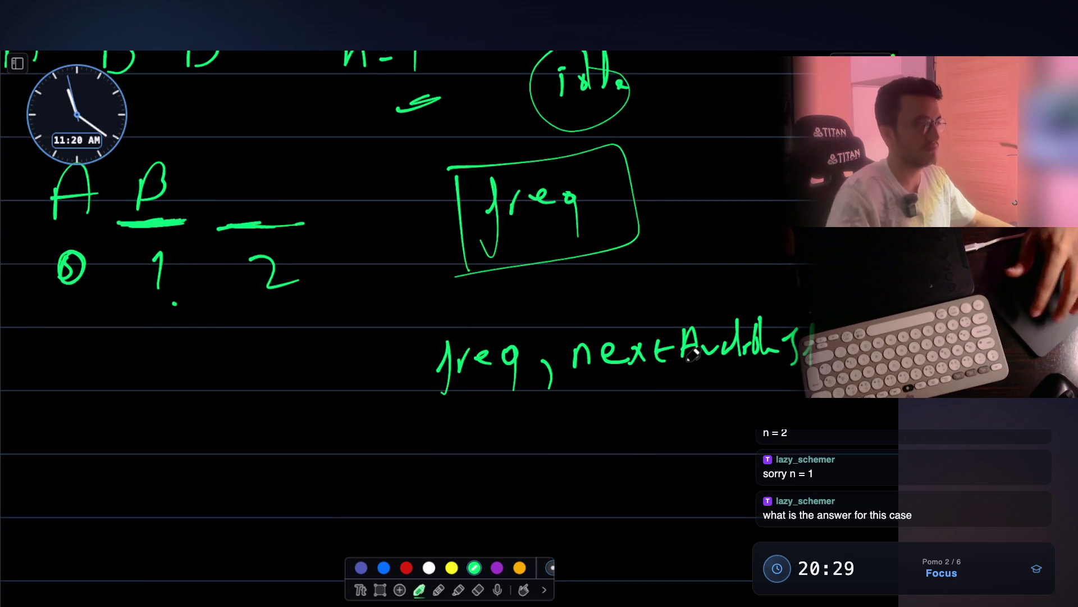
{"action": "scroll", "coordinate": [692, 357], "scroll_direction": "down", "scroll_amount": 2}
{"action": "scroll", "coordinate": [692, 358], "scroll_direction": "up", "scroll_amount": 1}
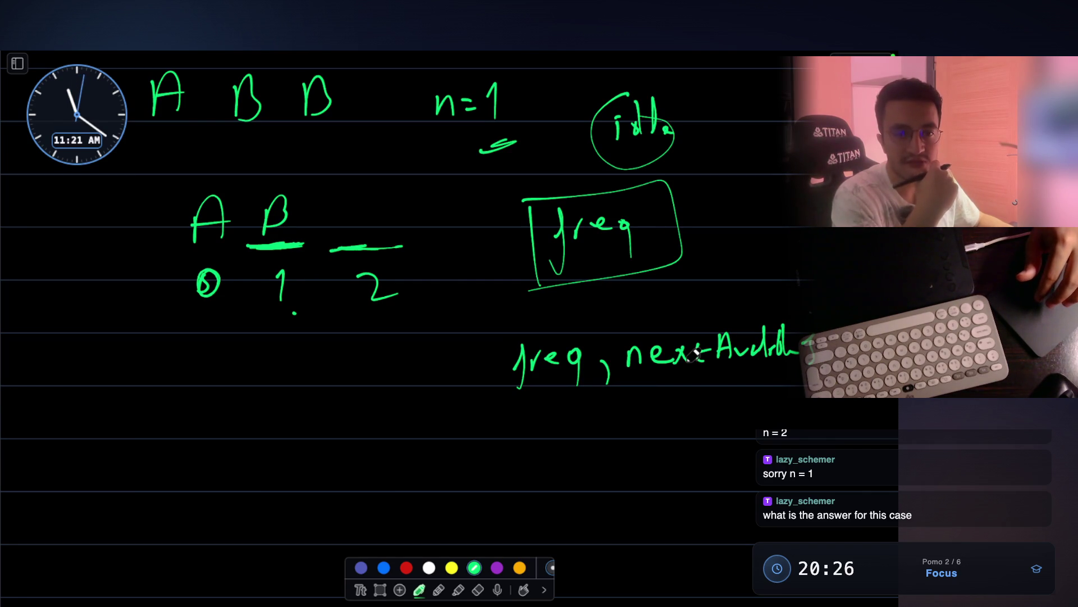
{"action": "scroll", "coordinate": [695, 355], "scroll_direction": "up", "scroll_amount": 2}
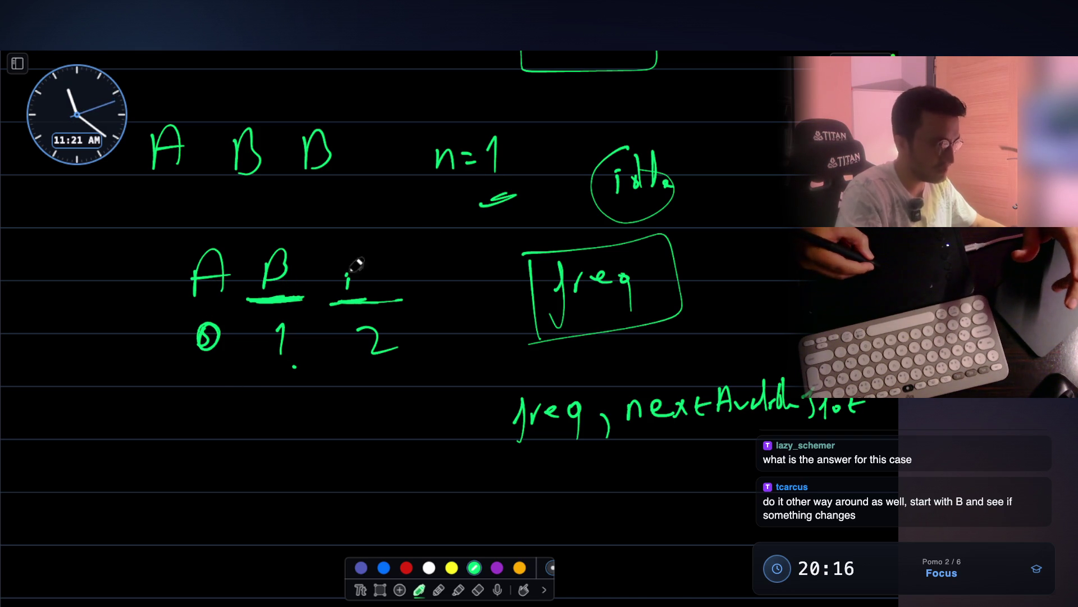
Write idle over the third slot and box the answer 4
{"action": "mouse_move", "coordinate": [434, 295]}
{"action": "left_mouse_down"}
{"action": "mouse_move", "coordinate": [488, 295]}
{"action": "mouse_move", "coordinate": [462, 288]}
{"action": "left_mouse_up"}
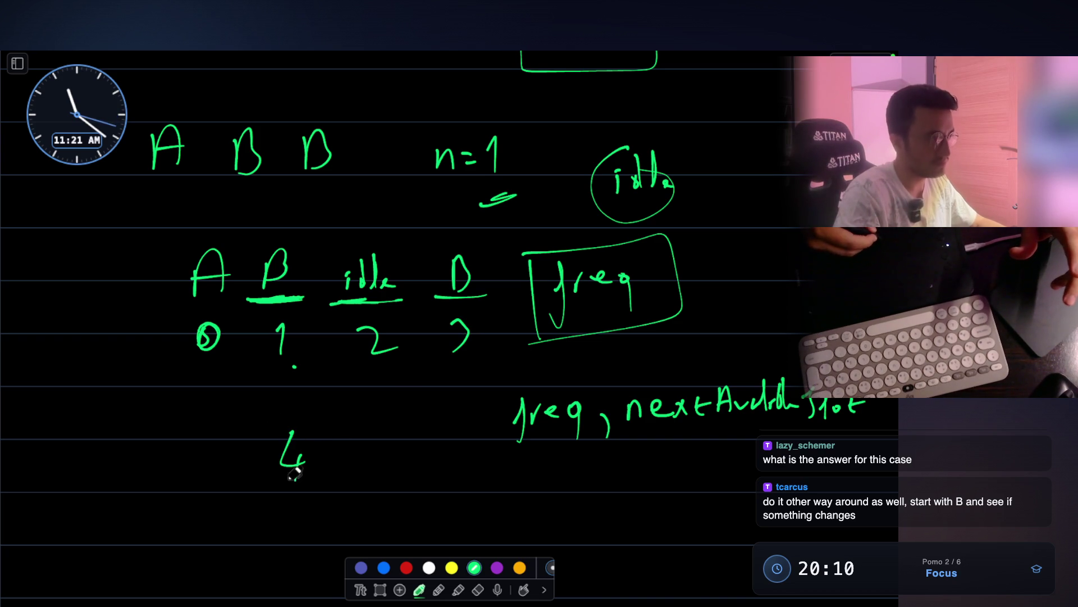
{"action": "left_click_drag", "start_coordinate": [327, 495], "coordinate": [266, 418]}
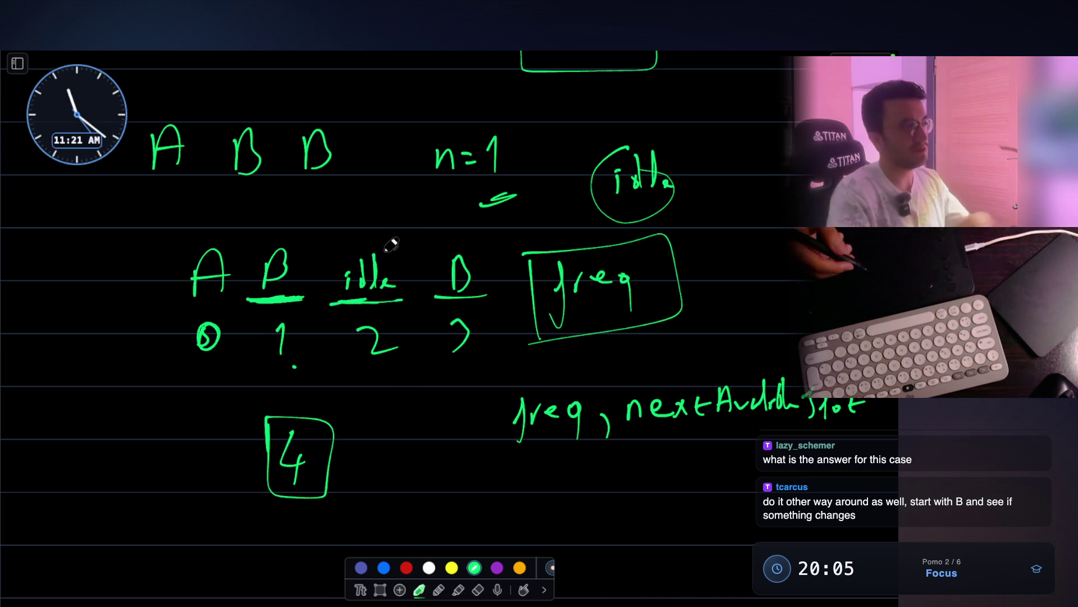
{"action": "scroll", "coordinate": [391, 244], "scroll_direction": "up", "scroll_amount": 1}
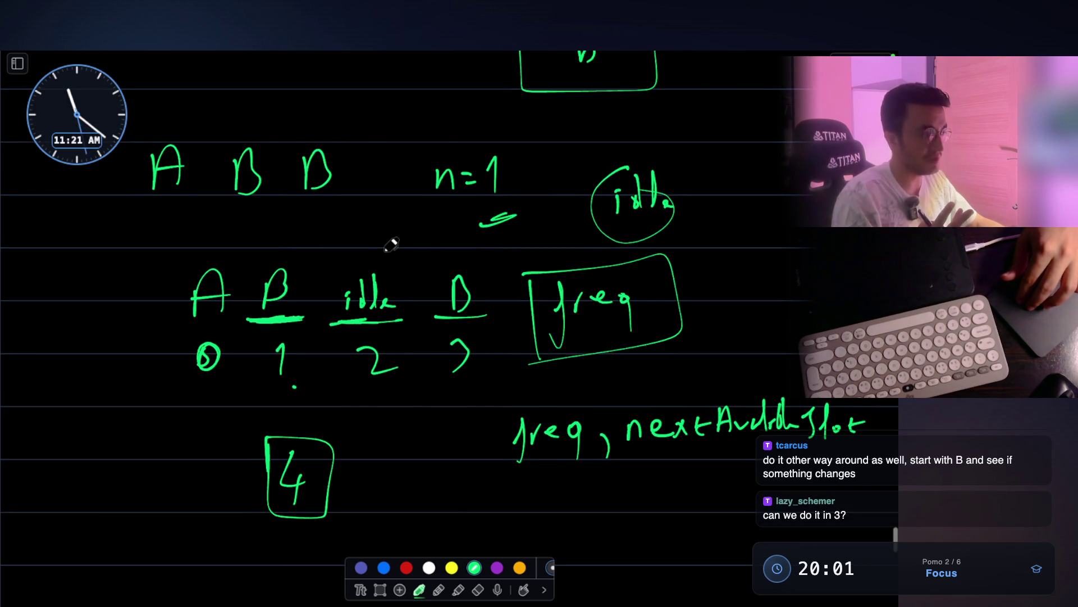
{"action": "scroll", "coordinate": [384, 244], "scroll_direction": "down", "scroll_amount": 4}
{"action": "left_click_drag", "start_coordinate": [354, 426], "coordinate": [308, 478]}
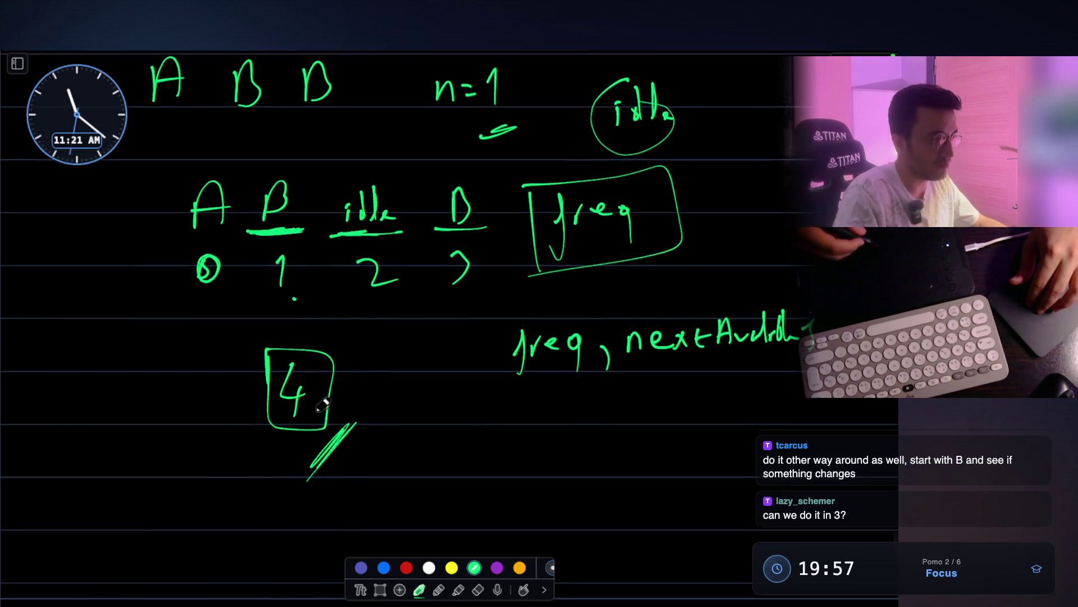
{"action": "scroll", "coordinate": [334, 360], "scroll_direction": "up", "scroll_amount": 2}
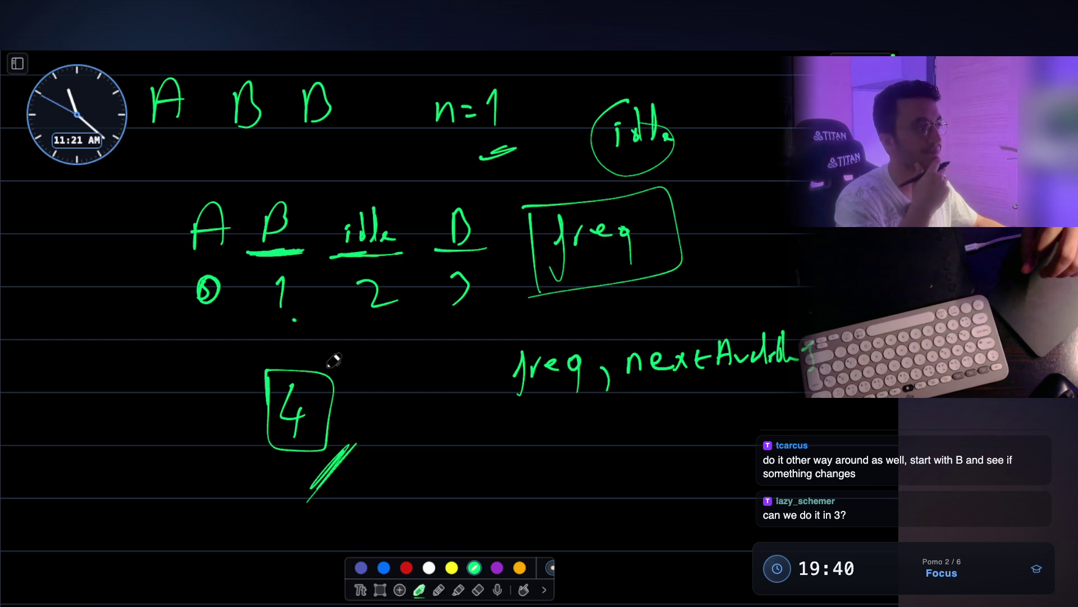
{"action": "scroll", "coordinate": [333, 360], "scroll_direction": "up", "scroll_amount": 2}
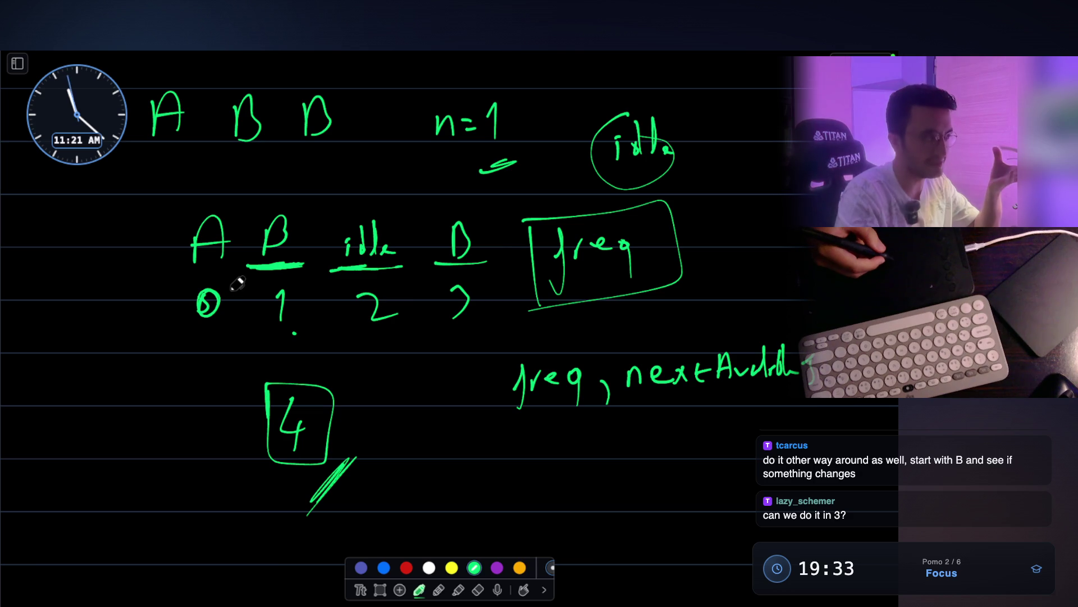
Circle the first A together with its time 0
{"action": "mouse_move", "coordinate": [199, 188]}
{"action": "left_mouse_down"}
{"action": "mouse_move", "coordinate": [173, 325]}
{"action": "mouse_move", "coordinate": [195, 193]}
{"action": "left_mouse_up"}
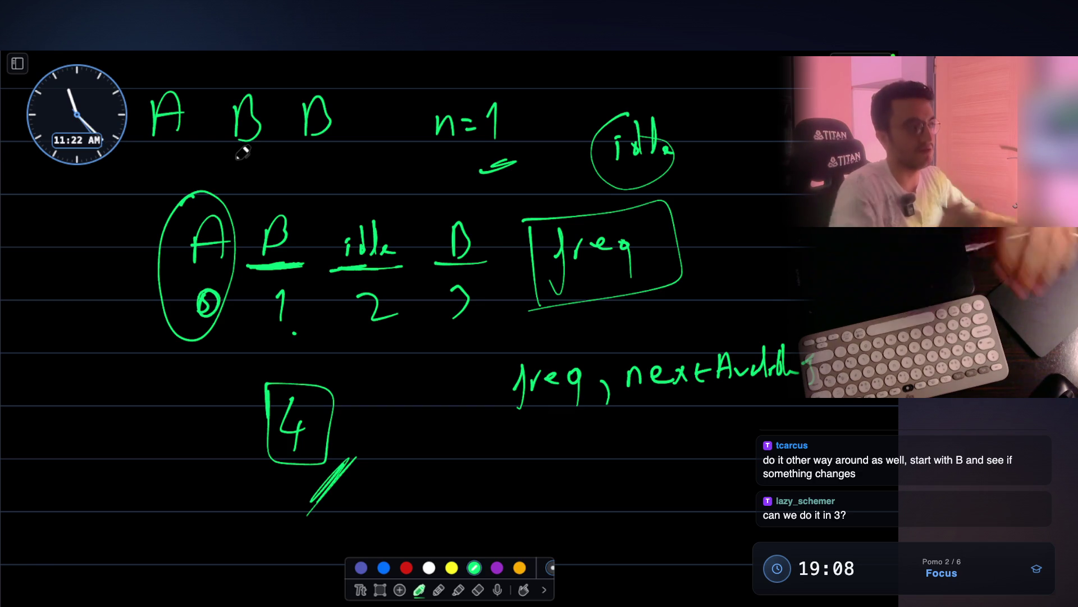
{"action": "scroll", "coordinate": [305, 401], "scroll_direction": "down", "scroll_amount": 3}
Write the reversed B A B row in green, underlining the last B
{"action": "mouse_move", "coordinate": [179, 419]}
{"action": "left_mouse_down"}
{"action": "mouse_move", "coordinate": [194, 455]}
{"action": "mouse_move", "coordinate": [182, 475]}
{"action": "left_mouse_up"}
{"action": "scroll", "coordinate": [170, 368], "scroll_direction": "up", "scroll_amount": 3}
{"action": "scroll", "coordinate": [170, 370], "scroll_direction": "down", "scroll_amount": 2}
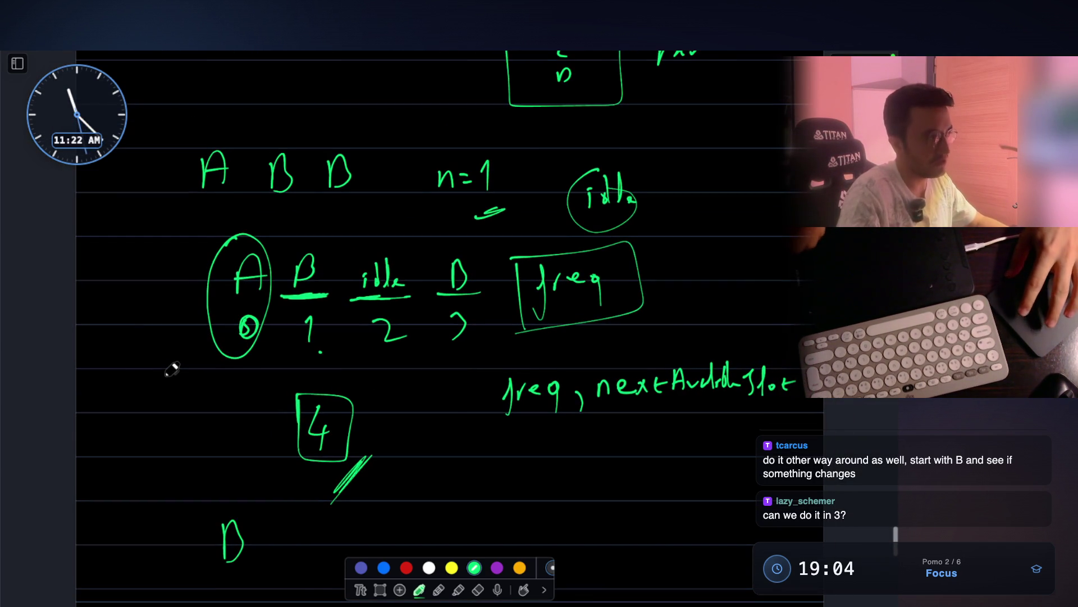
{"action": "scroll", "coordinate": [171, 369], "scroll_direction": "down", "scroll_amount": 1}
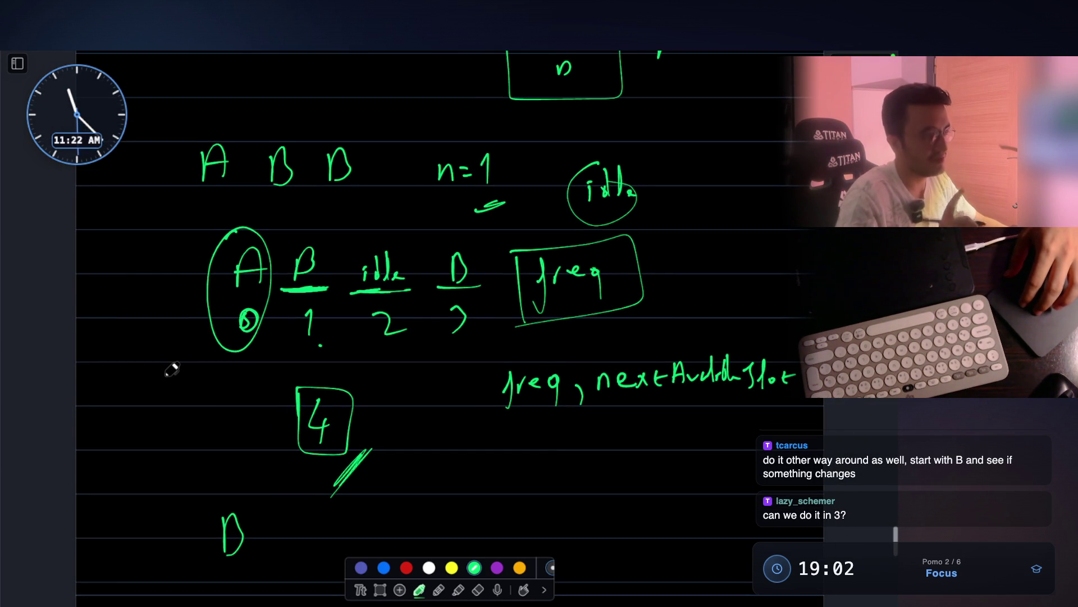
{"action": "scroll", "coordinate": [170, 369], "scroll_direction": "down", "scroll_amount": 1}
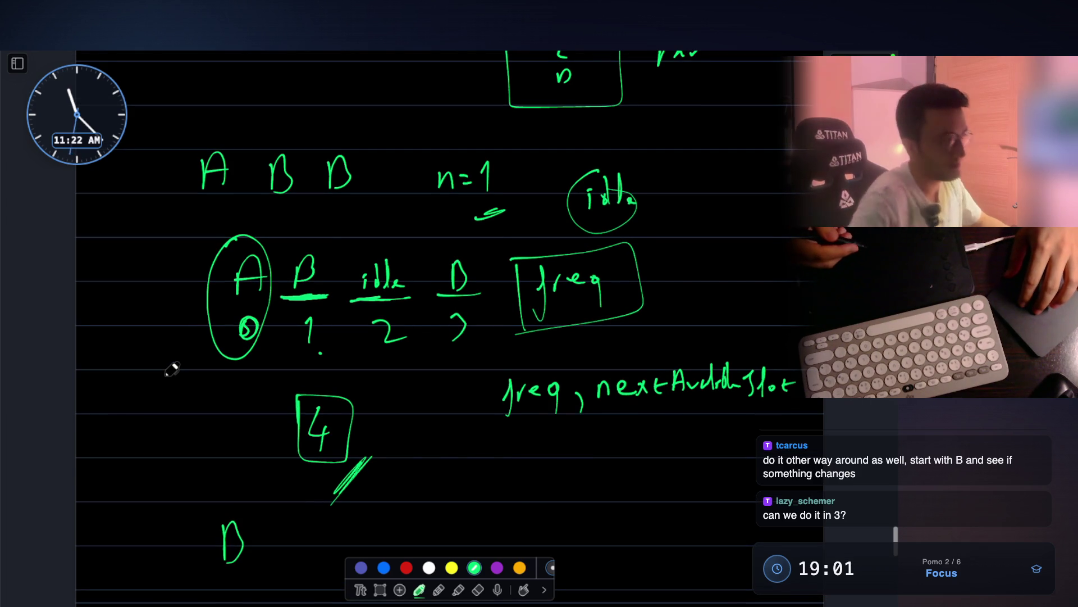
{"action": "scroll", "coordinate": [171, 369], "scroll_direction": "down", "scroll_amount": 1}
{"action": "scroll", "coordinate": [170, 369], "scroll_direction": "down", "scroll_amount": 1}
{"action": "scroll", "coordinate": [228, 413], "scroll_direction": "down", "scroll_amount": 3}
{"action": "scroll", "coordinate": [287, 457], "scroll_direction": "down", "scroll_amount": 1}
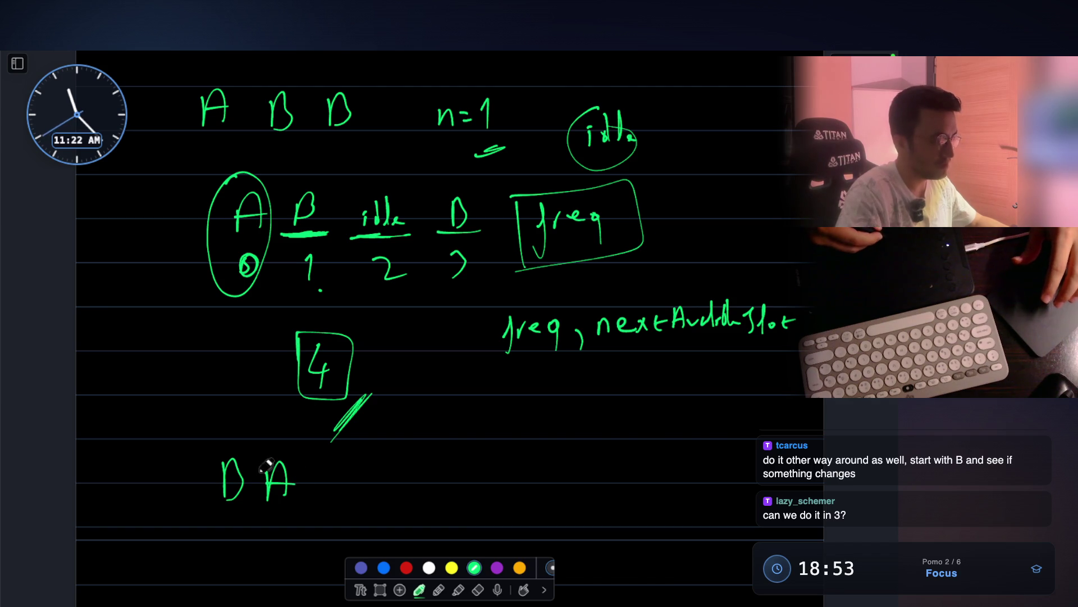
{"action": "left_click_drag", "start_coordinate": [340, 495], "coordinate": [354, 493]}
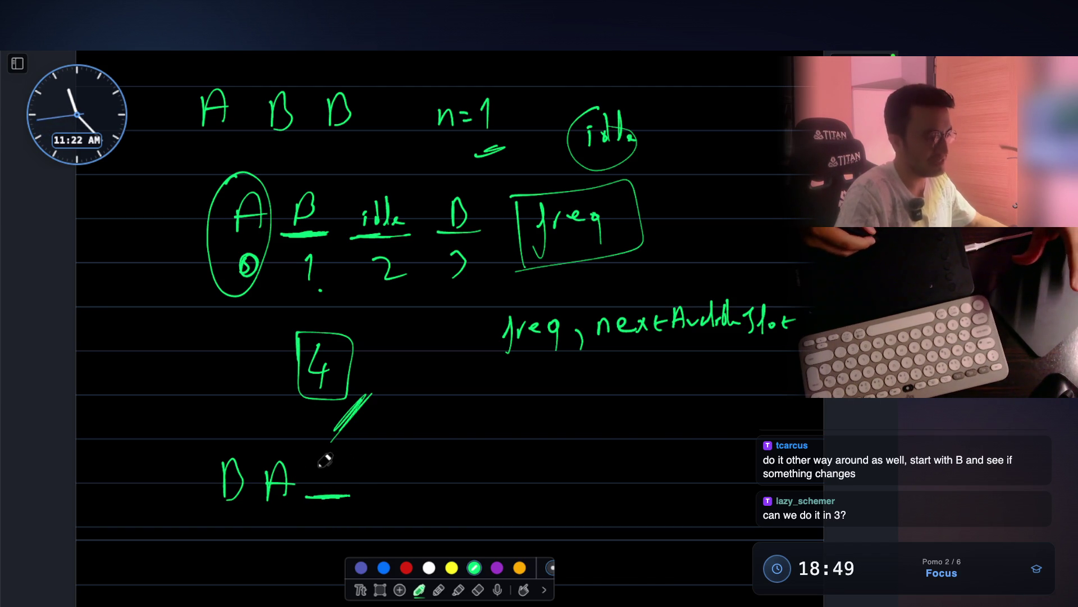
{"action": "left_click_drag", "start_coordinate": [334, 452], "coordinate": [323, 492]}
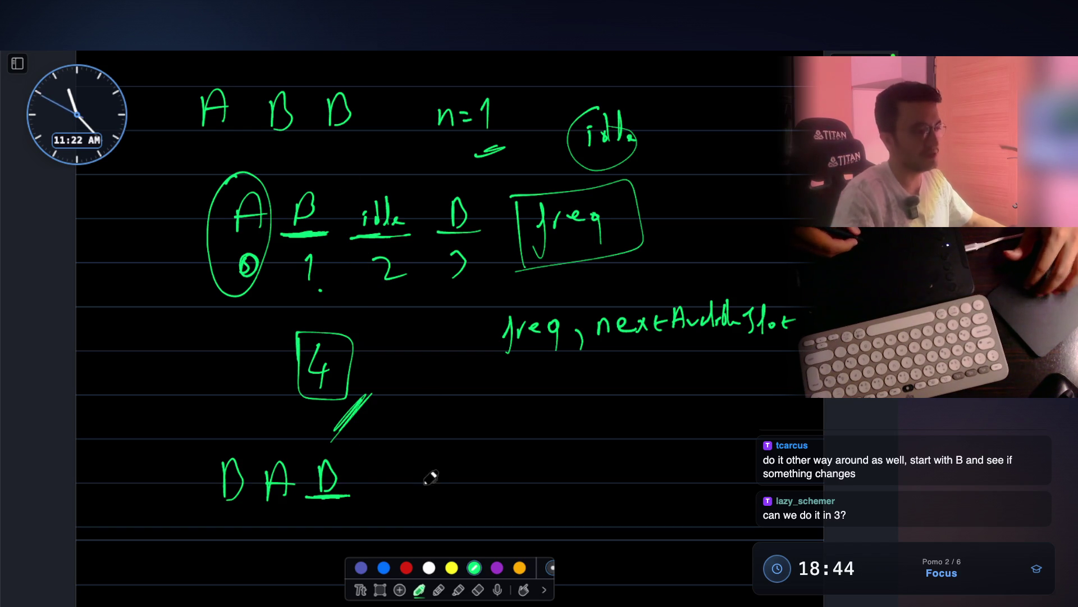
{"action": "scroll", "coordinate": [391, 430], "scroll_direction": "down", "scroll_amount": 2}
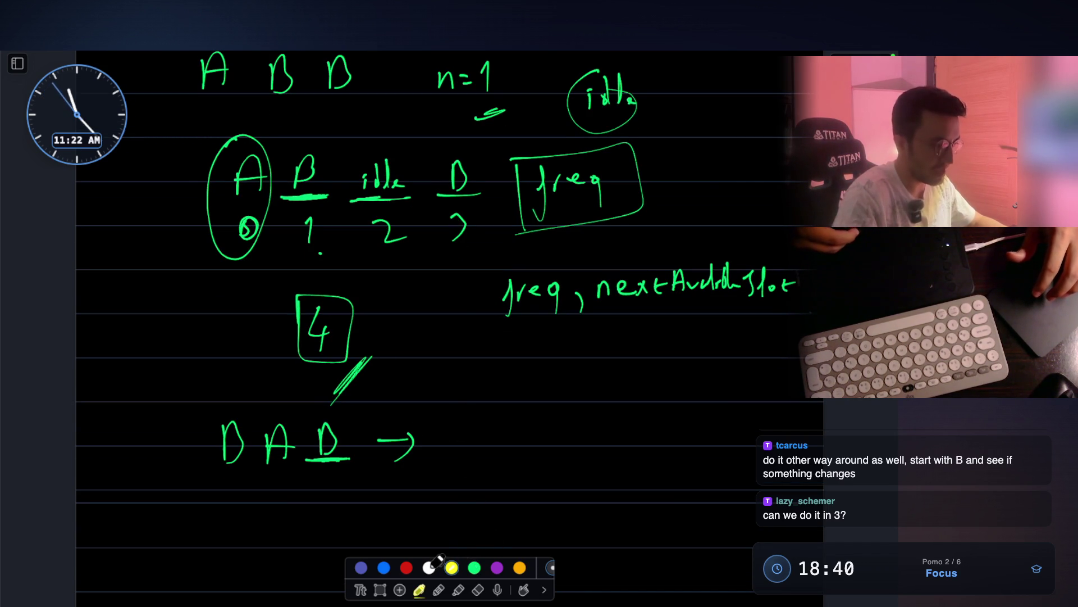
Write 3 after the arrow in white ink and box it
{"action": "left_click_drag", "start_coordinate": [470, 472], "coordinate": [455, 478]}
{"action": "mouse_move", "coordinate": [438, 403]}
{"action": "left_mouse_down"}
{"action": "mouse_move", "coordinate": [509, 500]}
{"action": "mouse_move", "coordinate": [440, 402]}
{"action": "left_mouse_up"}
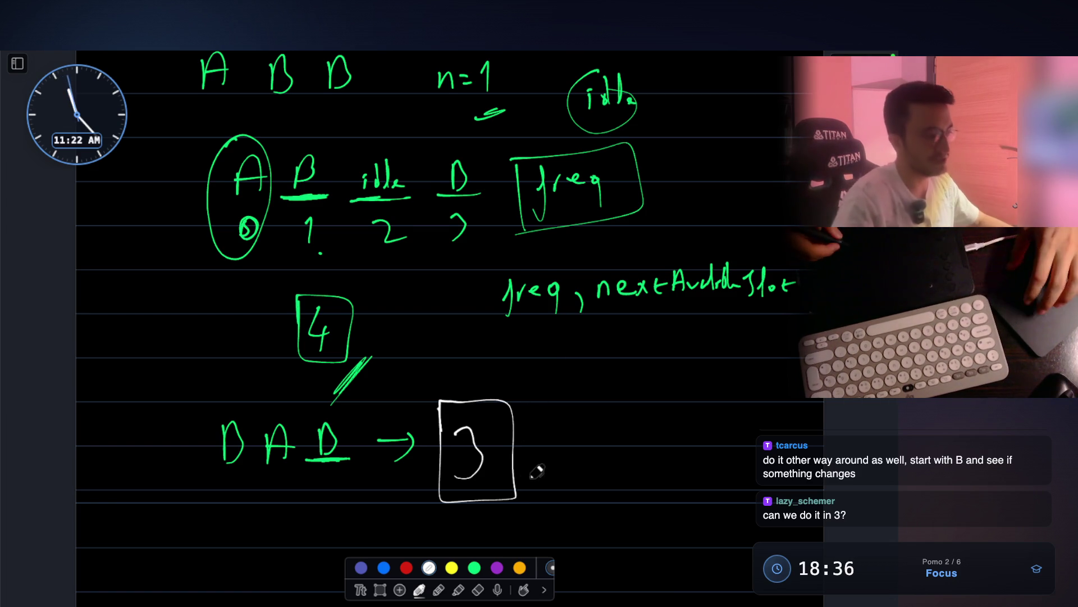
{"action": "scroll", "coordinate": [534, 473], "scroll_direction": "down", "scroll_amount": 1}
{"action": "left_click_drag", "start_coordinate": [539, 462], "coordinate": [499, 507]}
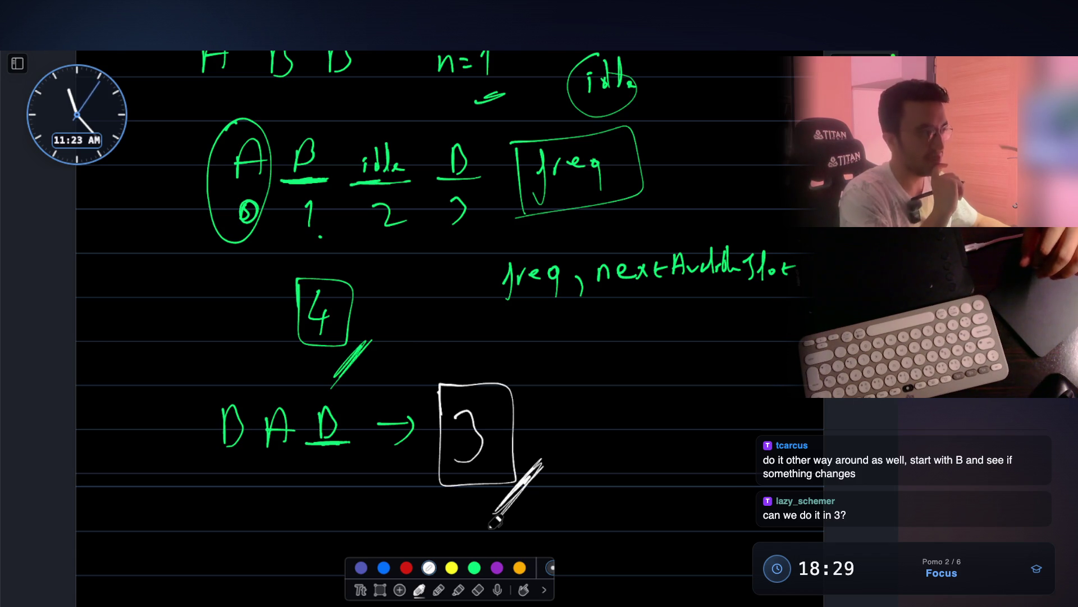
{"action": "scroll", "coordinate": [493, 525], "scroll_direction": "up", "scroll_amount": 1}
{"action": "scroll", "coordinate": [495, 547], "scroll_direction": "up", "scroll_amount": 1}
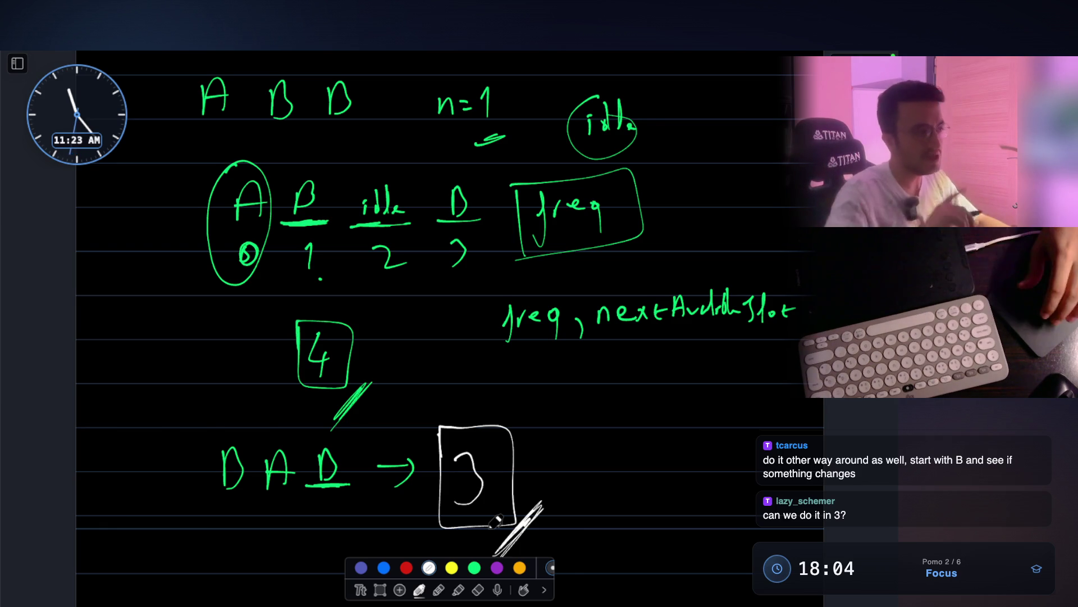
{"action": "scroll", "coordinate": [497, 522], "scroll_direction": "up", "scroll_amount": 2}
{"action": "scroll", "coordinate": [496, 522], "scroll_direction": "down", "scroll_amount": 1}
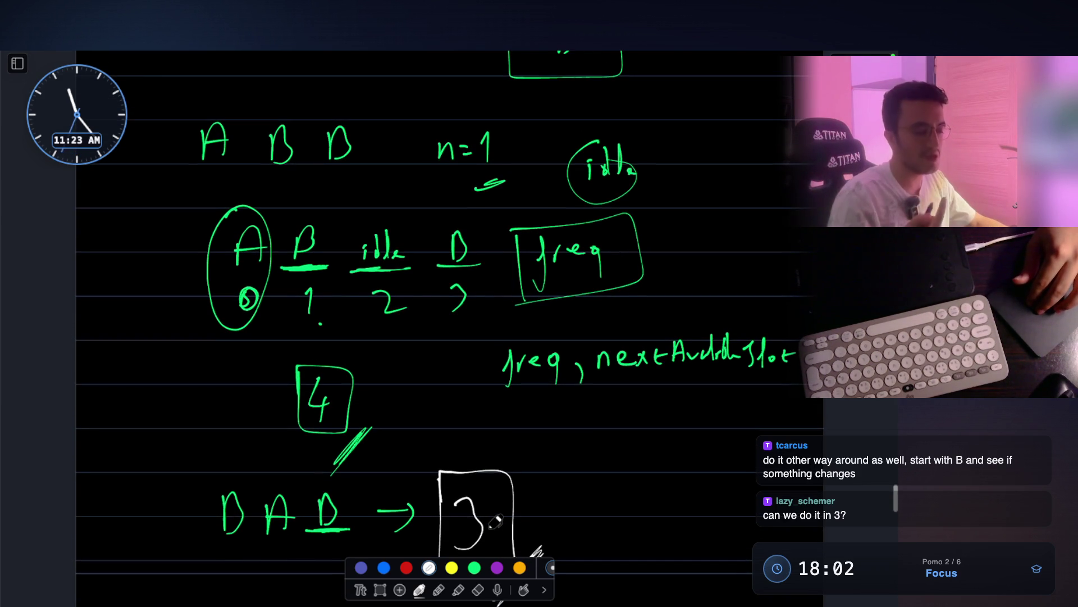
{"action": "scroll", "coordinate": [495, 522], "scroll_direction": "up", "scroll_amount": 1}
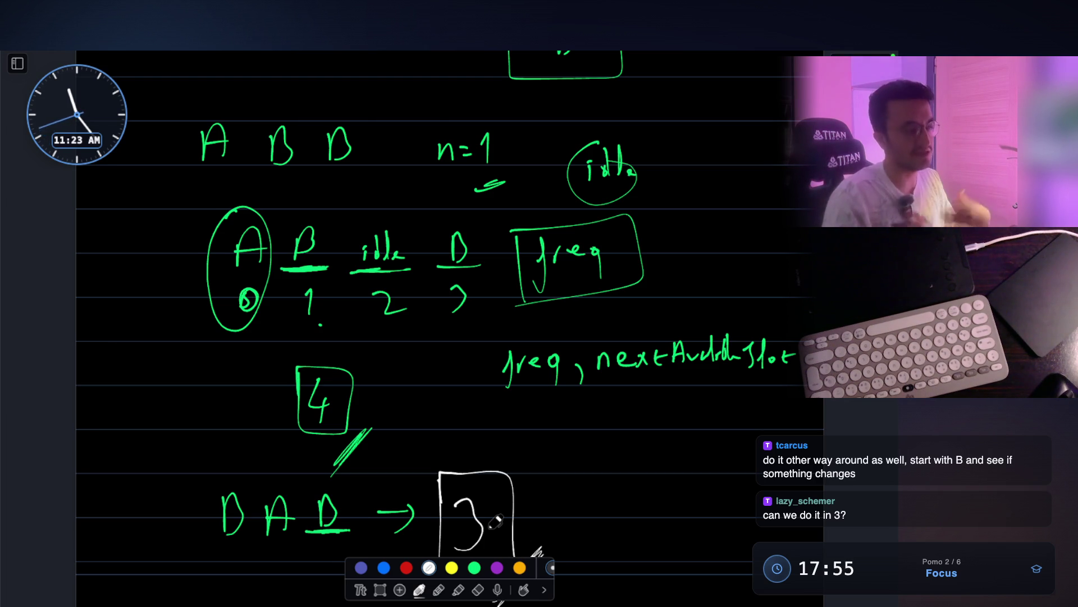
{"action": "scroll", "coordinate": [496, 522], "scroll_direction": "up", "scroll_amount": 3}
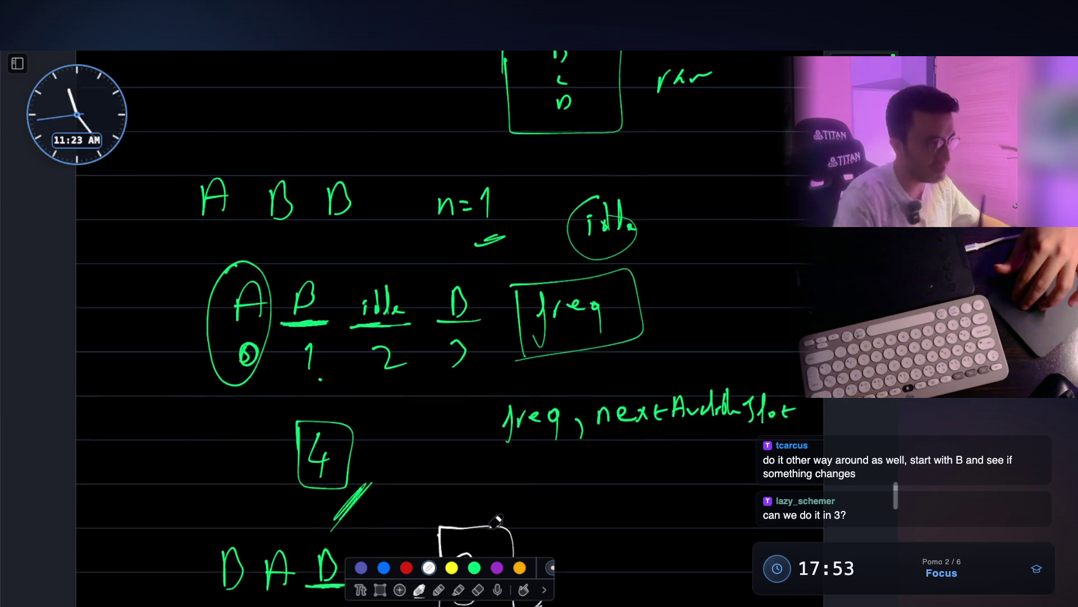
{"action": "scroll", "coordinate": [498, 520], "scroll_direction": "down", "scroll_amount": 1}
{"action": "scroll", "coordinate": [497, 520], "scroll_direction": "down", "scroll_amount": 2}
{"action": "scroll", "coordinate": [497, 520], "scroll_direction": "down", "scroll_amount": 2}
{"action": "scroll", "coordinate": [497, 520], "scroll_direction": "down", "scroll_amount": 1}
{"action": "scroll", "coordinate": [495, 522], "scroll_direction": "down", "scroll_amount": 1}
{"action": "scroll", "coordinate": [496, 523], "scroll_direction": "down", "scroll_amount": 1}
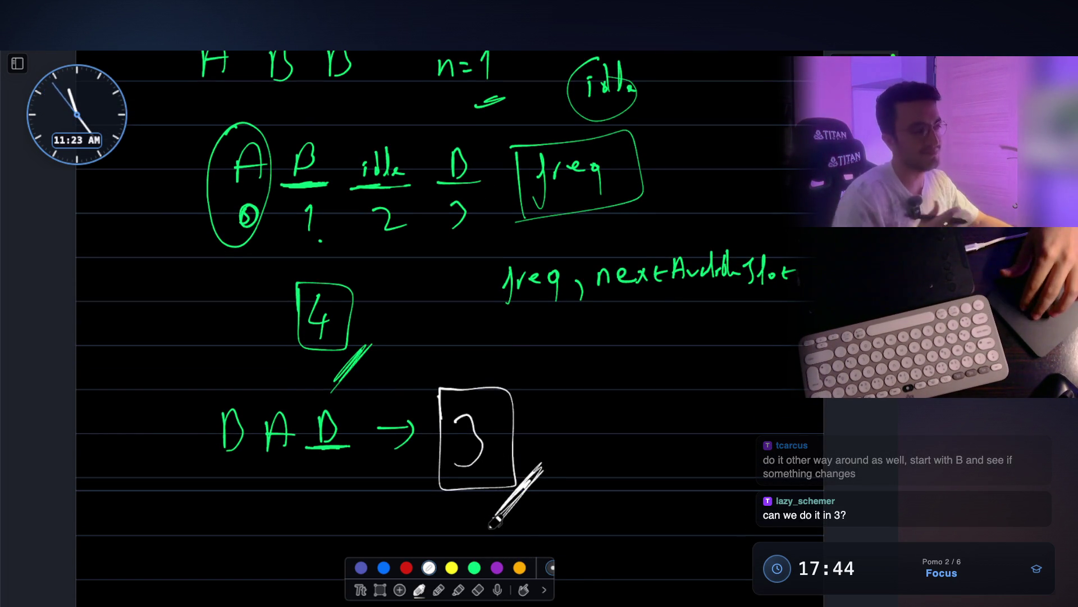
{"action": "scroll", "coordinate": [495, 523], "scroll_direction": "up", "scroll_amount": 2}
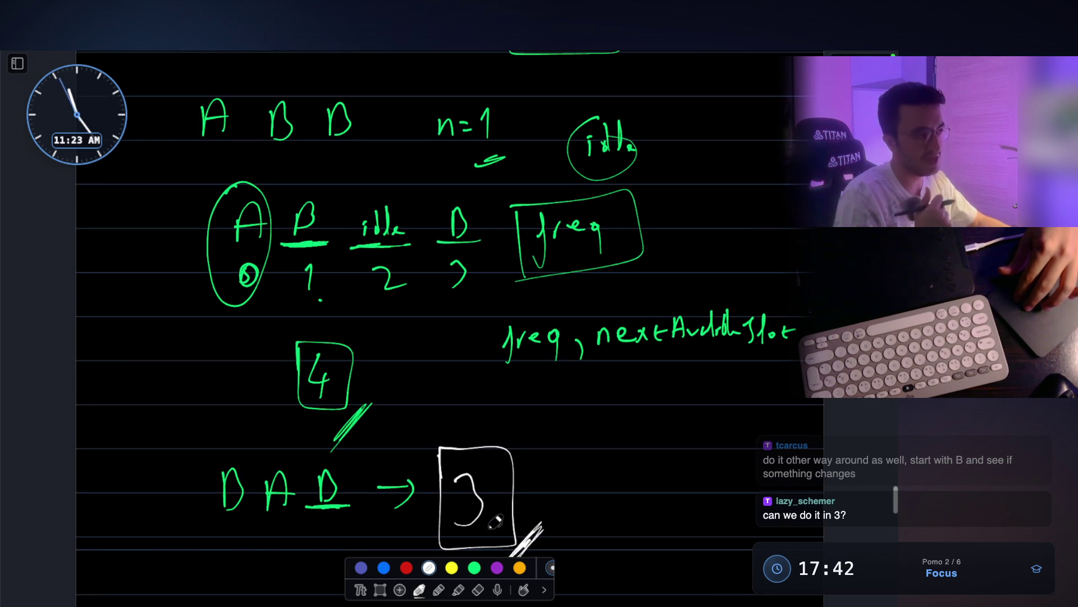
{"action": "scroll", "coordinate": [495, 523], "scroll_direction": "down", "scroll_amount": 2}
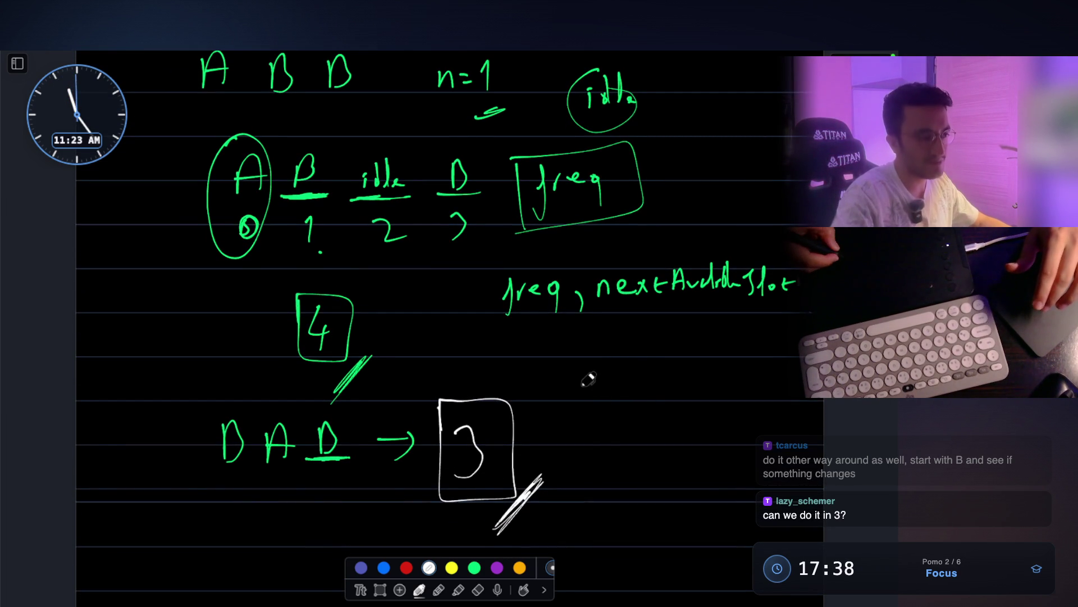
{"action": "mouse_move", "coordinate": [579, 402]}
{"action": "left_mouse_down"}
{"action": "mouse_move", "coordinate": [604, 401]}
{"action": "mouse_move", "coordinate": [601, 389]}
{"action": "mouse_move", "coordinate": [628, 396]}
{"action": "left_mouse_up"}
Finish the longer A D C D… task sequence and underline 'freq, nextAvailableSlot'
{"action": "left_click_drag", "start_coordinate": [703, 377], "coordinate": [701, 390]}
{"action": "mouse_move", "coordinate": [722, 395]}
{"action": "left_mouse_down"}
{"action": "mouse_move", "coordinate": [730, 379]}
{"action": "mouse_move", "coordinate": [740, 398]}
{"action": "left_mouse_up"}
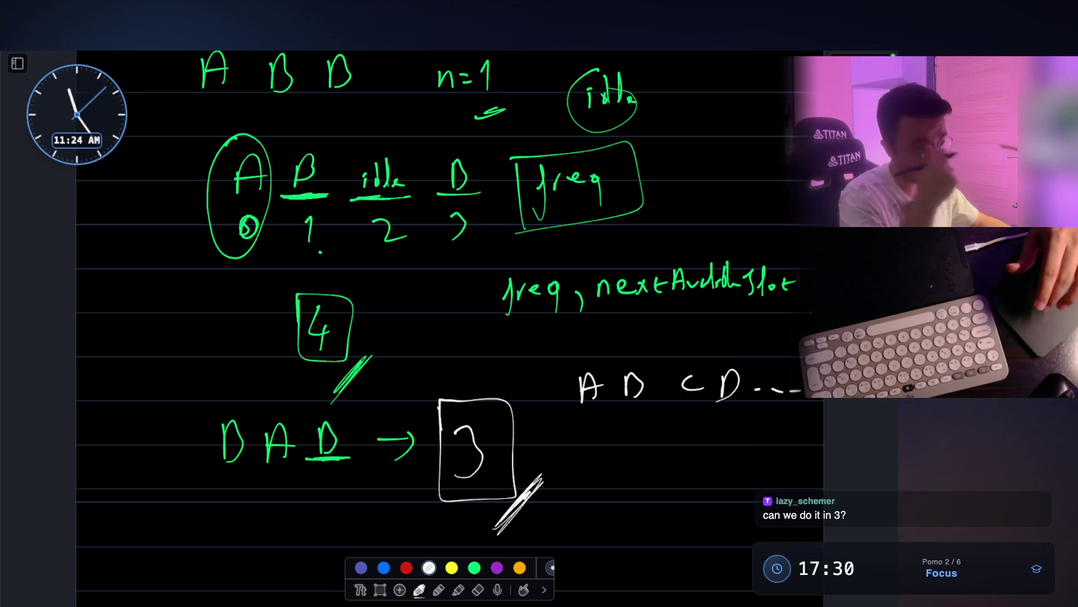
{"action": "left_click_drag", "start_coordinate": [620, 321], "coordinate": [797, 318]}
{"action": "left_click_drag", "start_coordinate": [632, 321], "coordinate": [810, 319]}
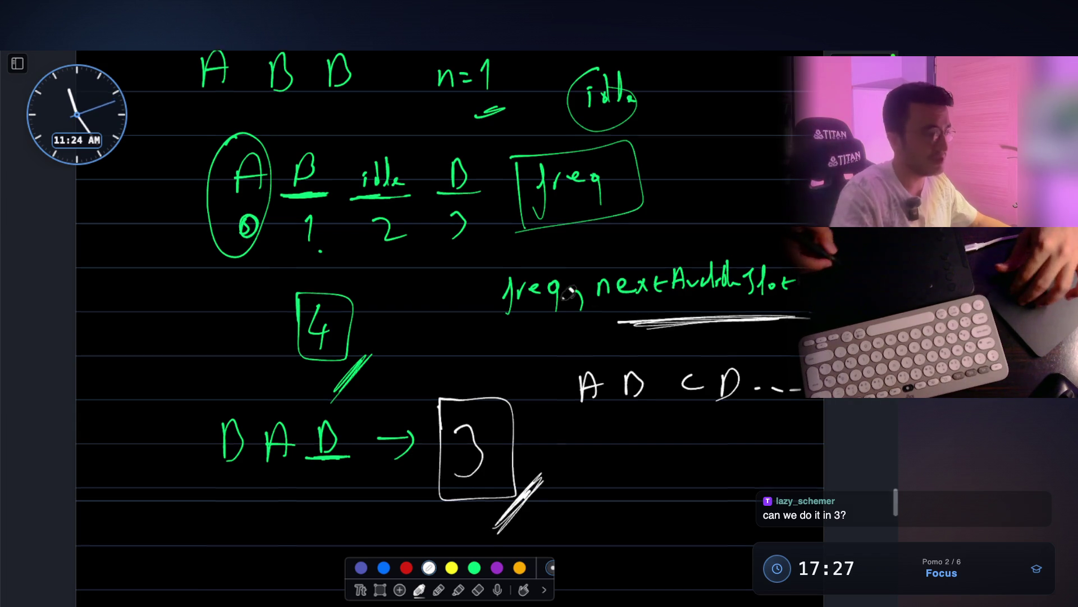
{"action": "scroll", "coordinate": [363, 350], "scroll_direction": "down", "scroll_amount": 2}
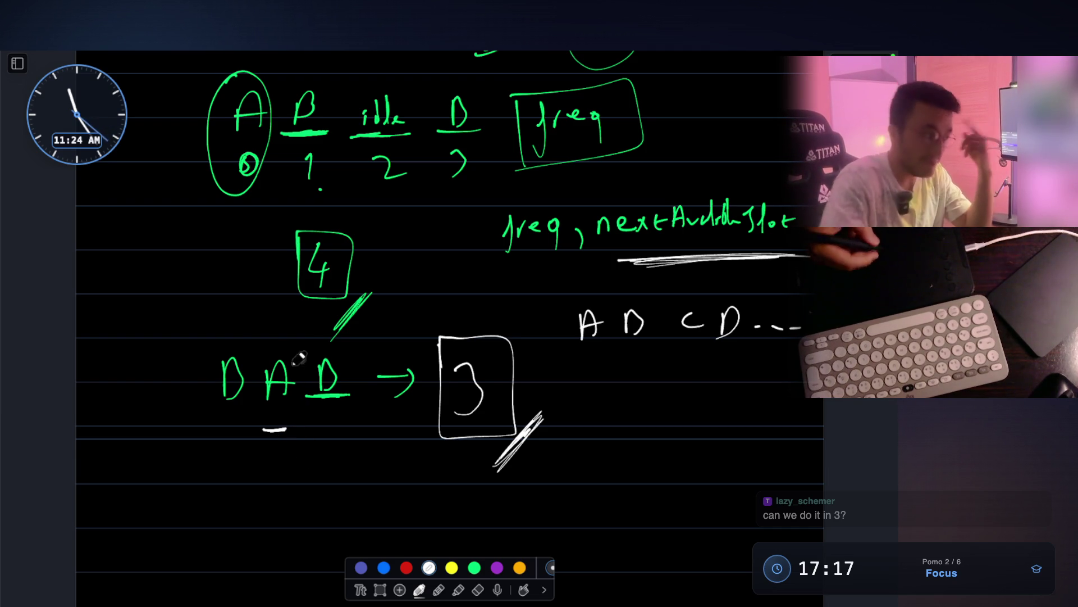
Write n= in the left margin, prepend A to the lower row, and circle nextAvailableSlot
{"action": "left_click_drag", "start_coordinate": [144, 279], "coordinate": [156, 278]}
{"action": "left_click_drag", "start_coordinate": [162, 261], "coordinate": [164, 290]}
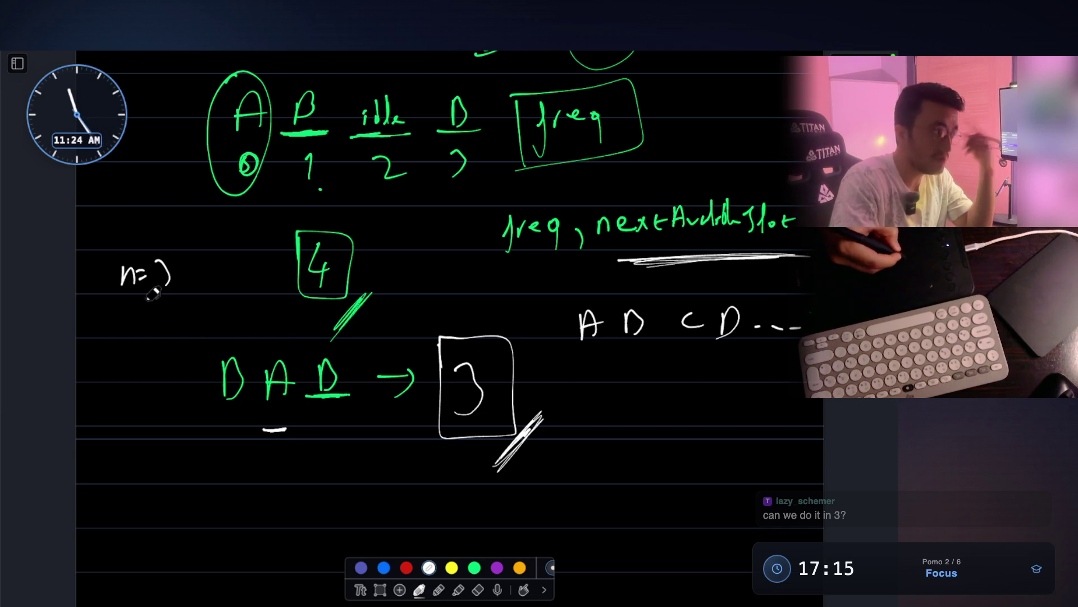
{"action": "left_click_drag", "start_coordinate": [172, 399], "coordinate": [194, 394]}
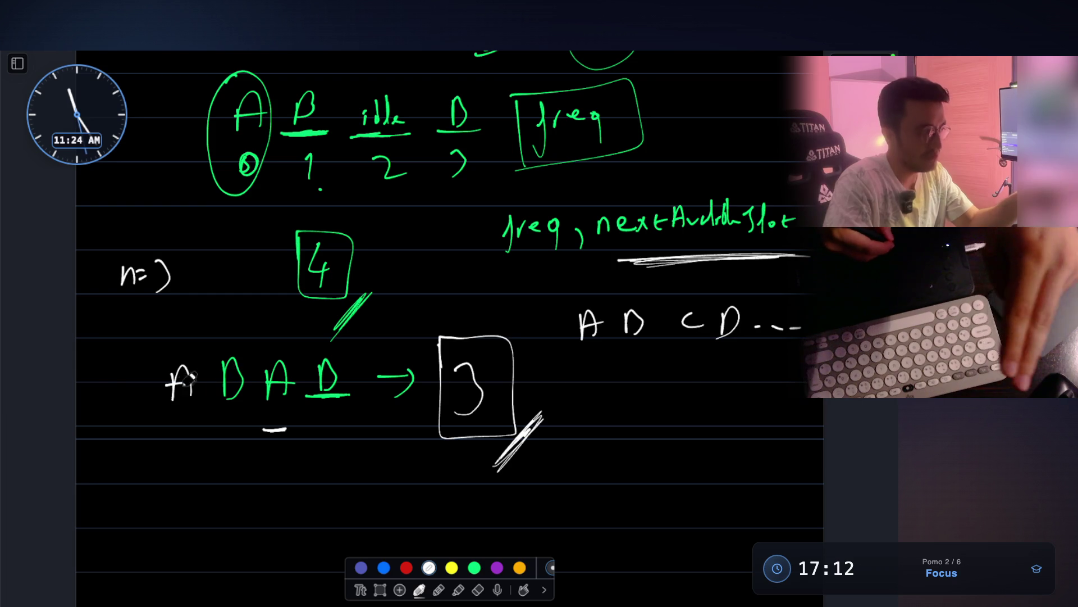
{"action": "left_click_drag", "start_coordinate": [256, 435], "coordinate": [297, 429]}
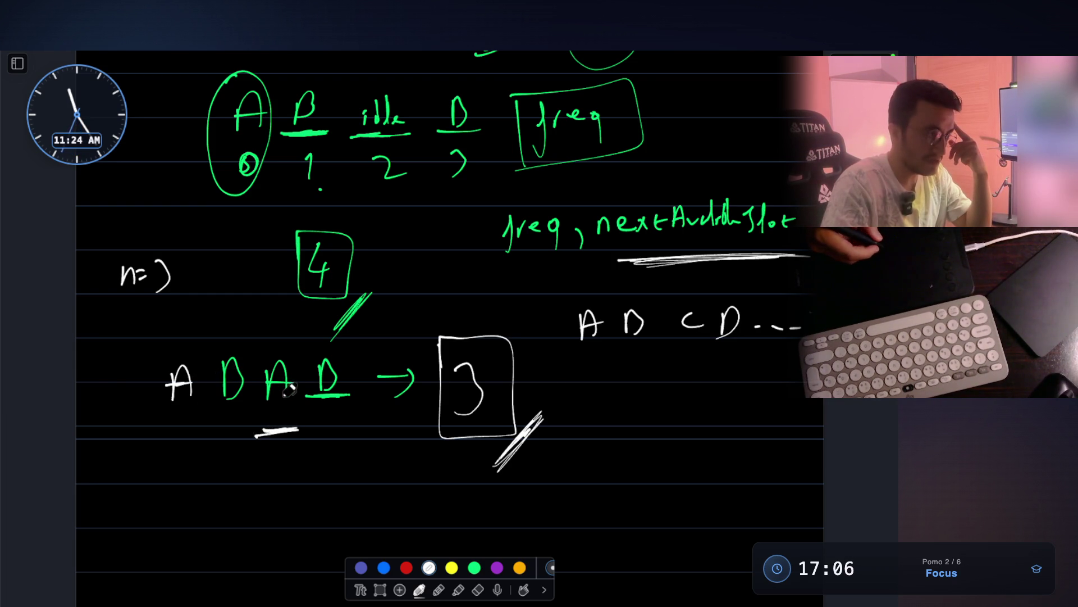
{"action": "mouse_move", "coordinate": [698, 186]}
{"action": "left_mouse_down"}
{"action": "mouse_move", "coordinate": [679, 160]}
{"action": "mouse_move", "coordinate": [753, 224]}
{"action": "left_mouse_up"}
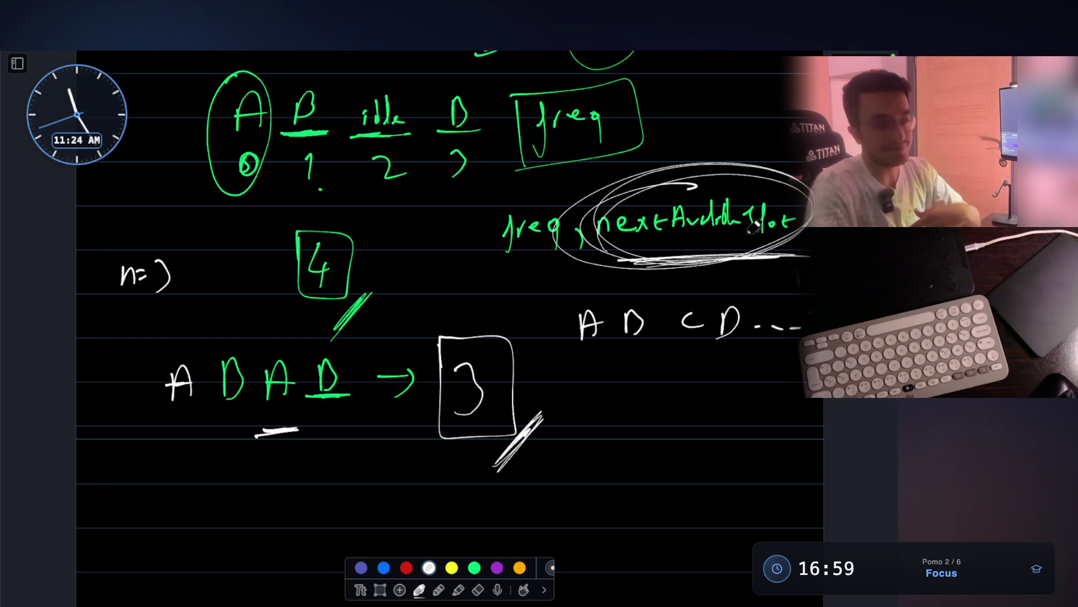
{"action": "scroll", "coordinate": [752, 223], "scroll_direction": "down", "scroll_amount": 1}
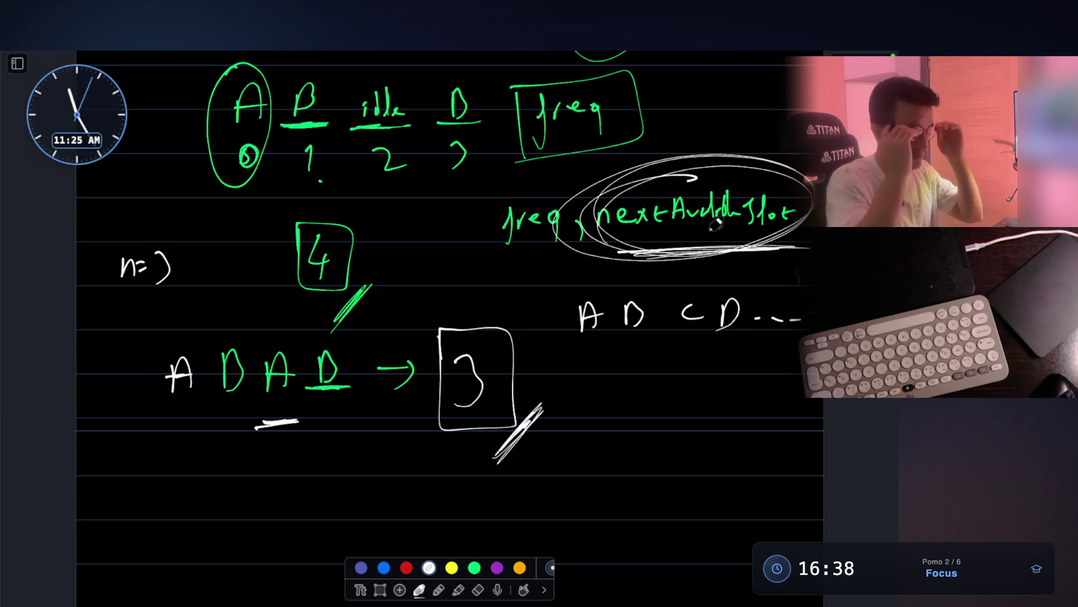
{"action": "scroll", "coordinate": [471, 328], "scroll_direction": "up", "scroll_amount": 1}
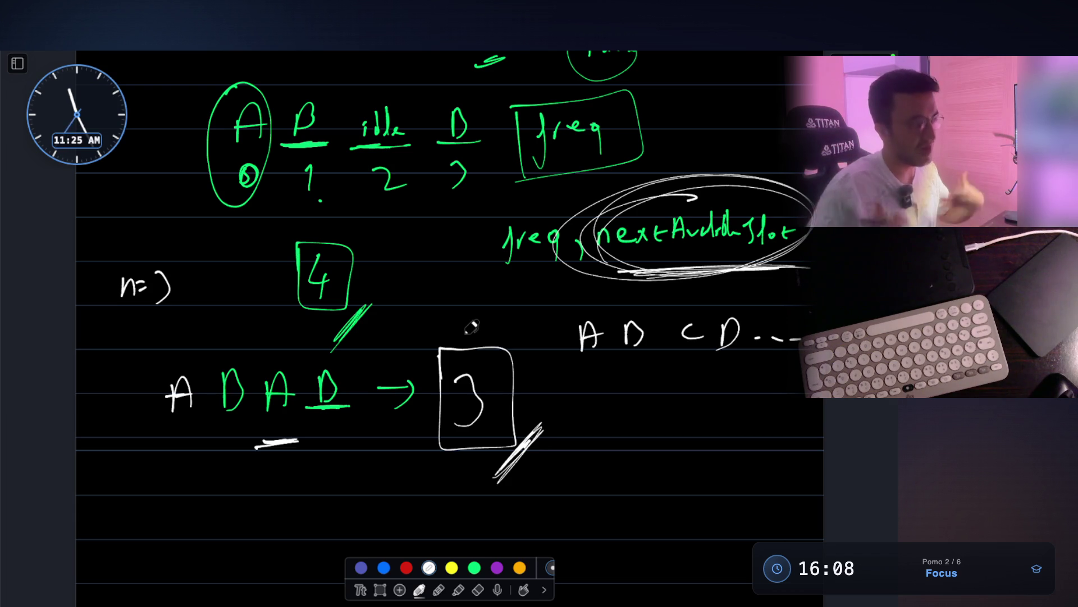
{"action": "scroll", "coordinate": [470, 328], "scroll_direction": "down", "scroll_amount": 2}
{"action": "scroll", "coordinate": [472, 327], "scroll_direction": "down", "scroll_amount": 1}
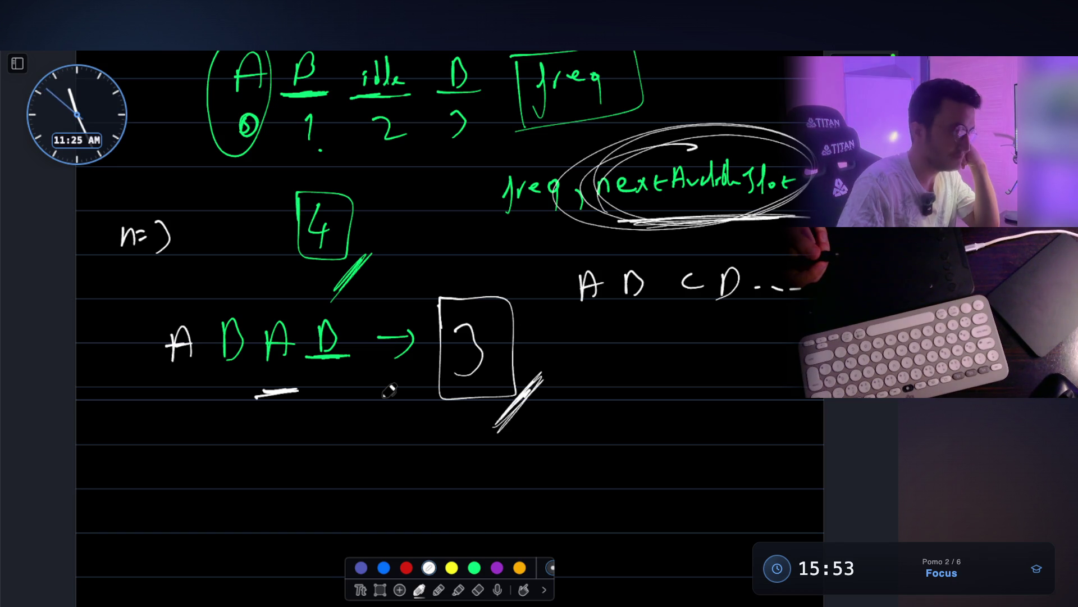
{"action": "scroll", "coordinate": [388, 391], "scroll_direction": "up", "scroll_amount": 2}
{"action": "scroll", "coordinate": [438, 352], "scroll_direction": "up", "scroll_amount": 2}
{"action": "scroll", "coordinate": [439, 350], "scroll_direction": "up", "scroll_amount": 2}
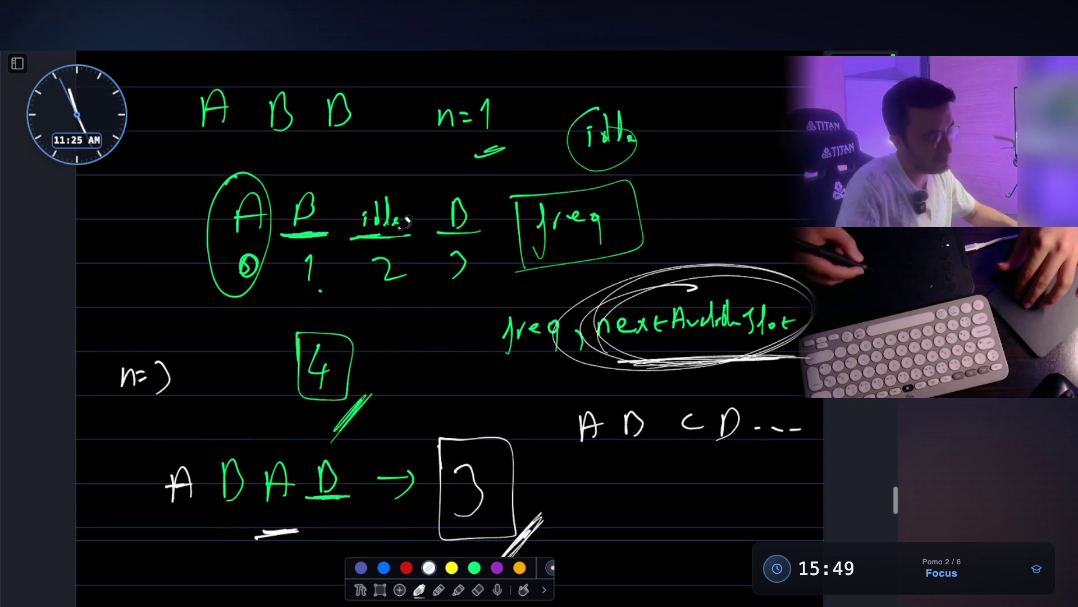
Draw a box around the idle slot and its position 2
{"action": "mouse_move", "coordinate": [344, 194]}
{"action": "left_mouse_down"}
{"action": "mouse_move", "coordinate": [421, 294]}
{"action": "mouse_move", "coordinate": [357, 180]}
{"action": "left_mouse_up"}
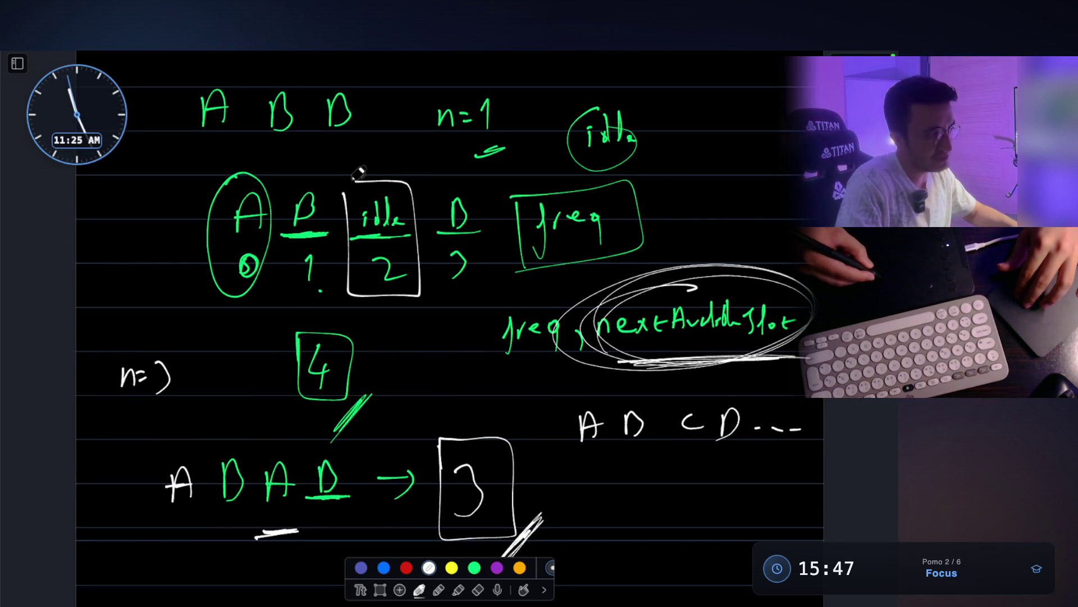
{"action": "scroll", "coordinate": [358, 179], "scroll_direction": "down", "scroll_amount": 3}
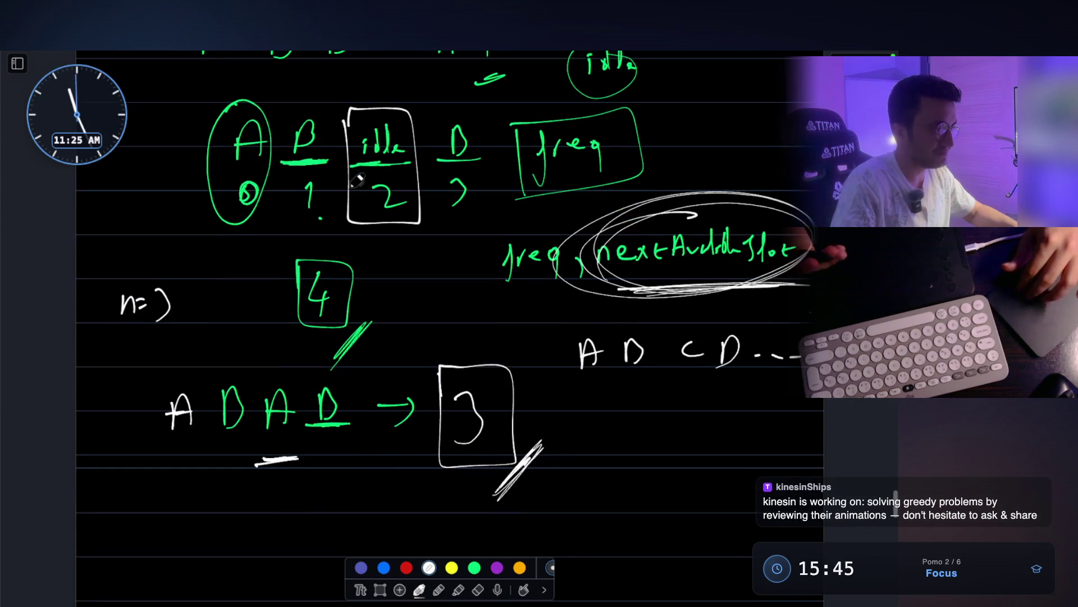
{"action": "scroll", "coordinate": [359, 179], "scroll_direction": "down", "scroll_amount": 1}
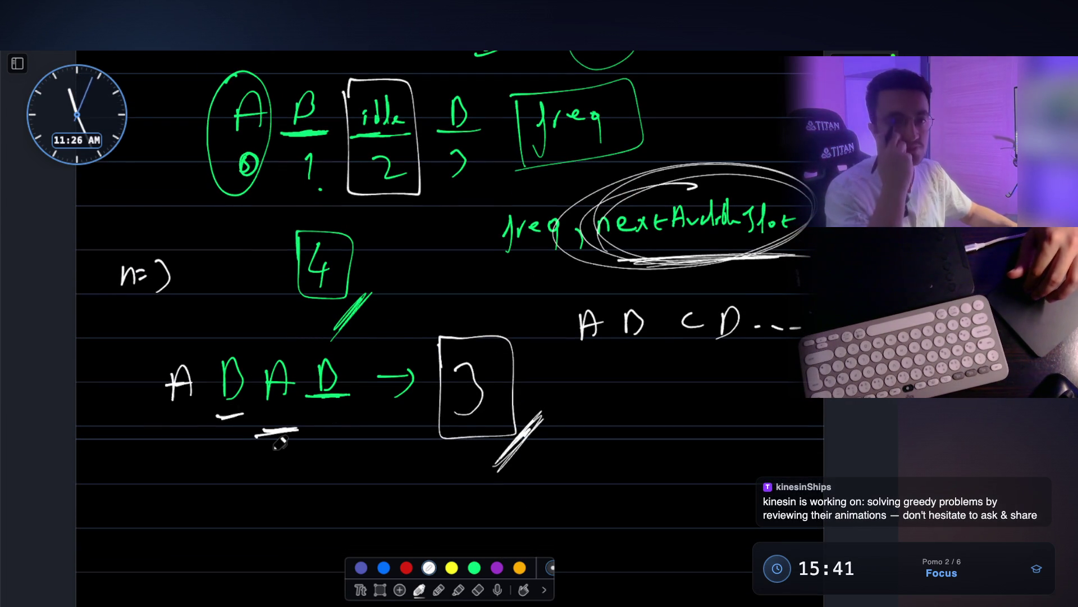
{"action": "scroll", "coordinate": [281, 445], "scroll_direction": "down", "scroll_amount": 1}
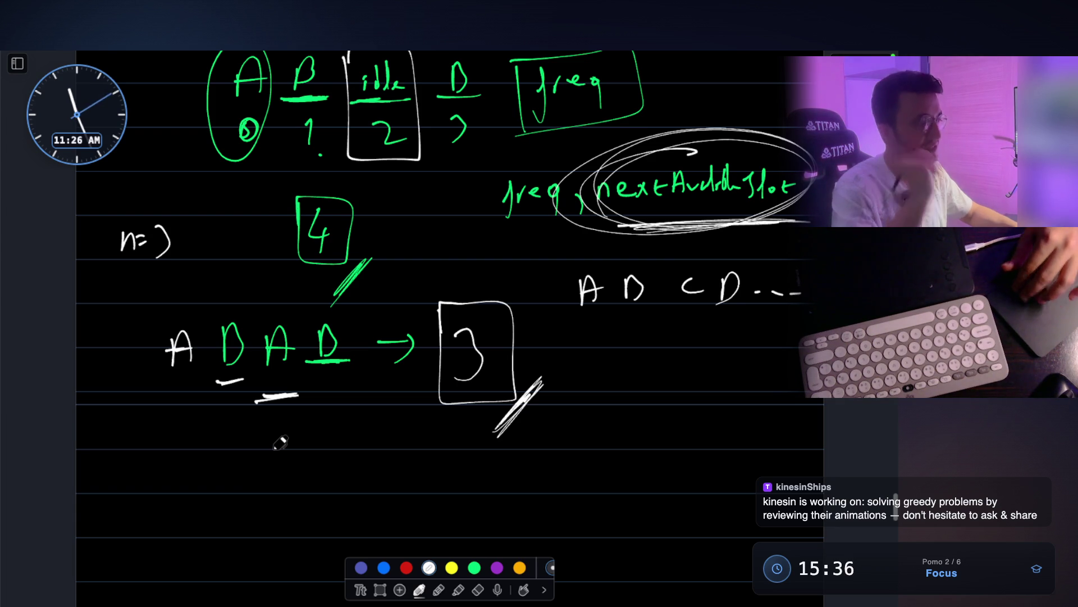
{"action": "scroll", "coordinate": [281, 444], "scroll_direction": "down", "scroll_amount": 4}
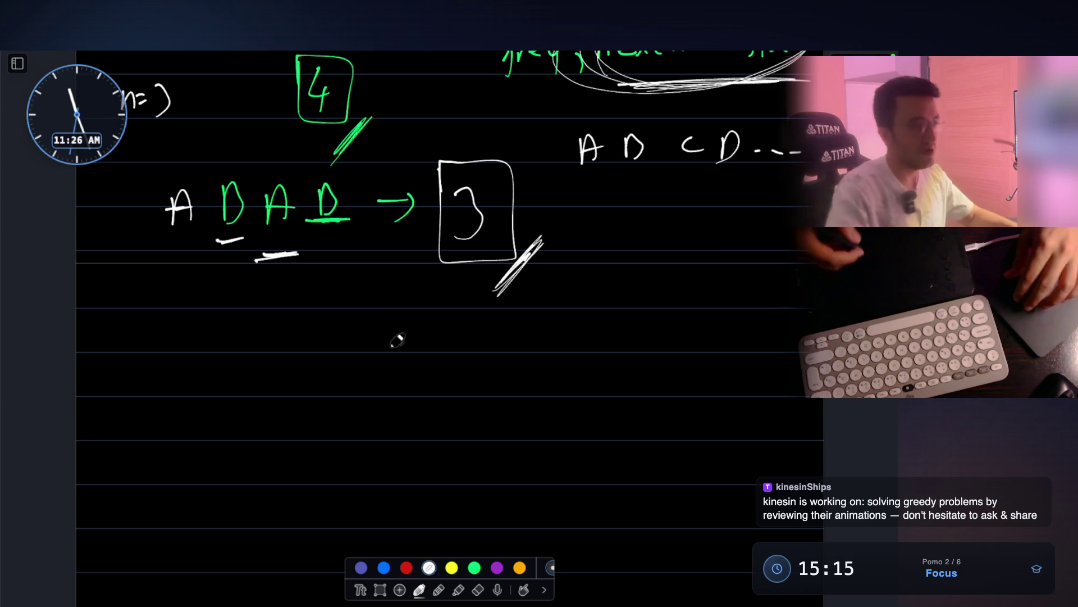
{"action": "scroll", "coordinate": [379, 337], "scroll_direction": "down", "scroll_amount": 2}
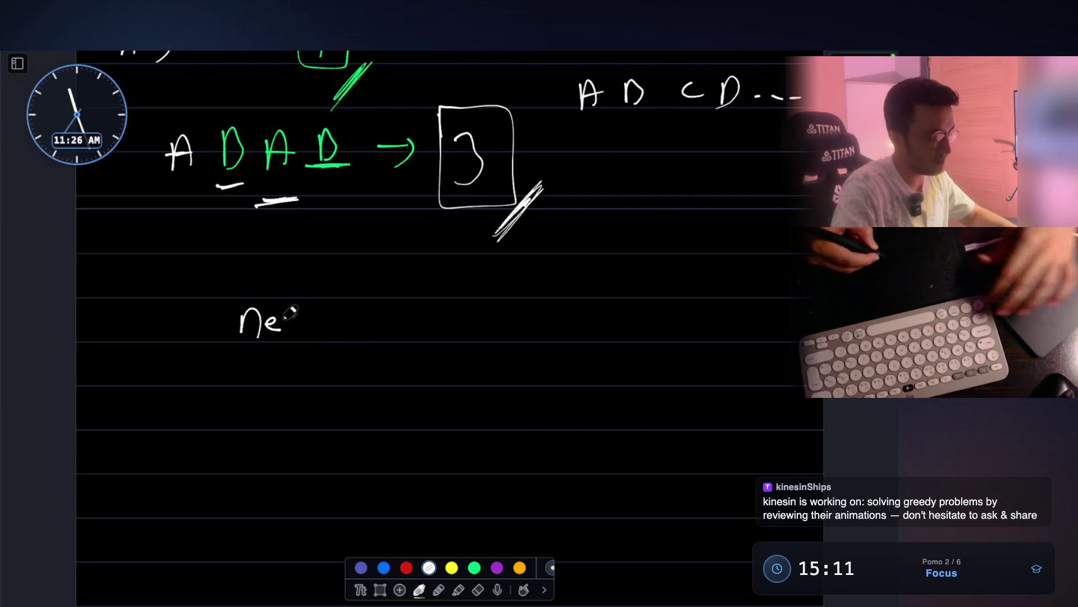
Undo the last strokes, then sketch a boxed question mark with an arrow pointing right
{"action": "key", "text": "ctrl+z"}
{"action": "key", "text": "ctrl+z"}
{"action": "mouse_move", "coordinate": [270, 311]}
{"action": "left_mouse_down"}
{"action": "mouse_move", "coordinate": [259, 342]}
{"action": "mouse_move", "coordinate": [282, 341]}
{"action": "left_mouse_up"}
{"action": "left_click_drag", "start_coordinate": [287, 336], "coordinate": [329, 324]}
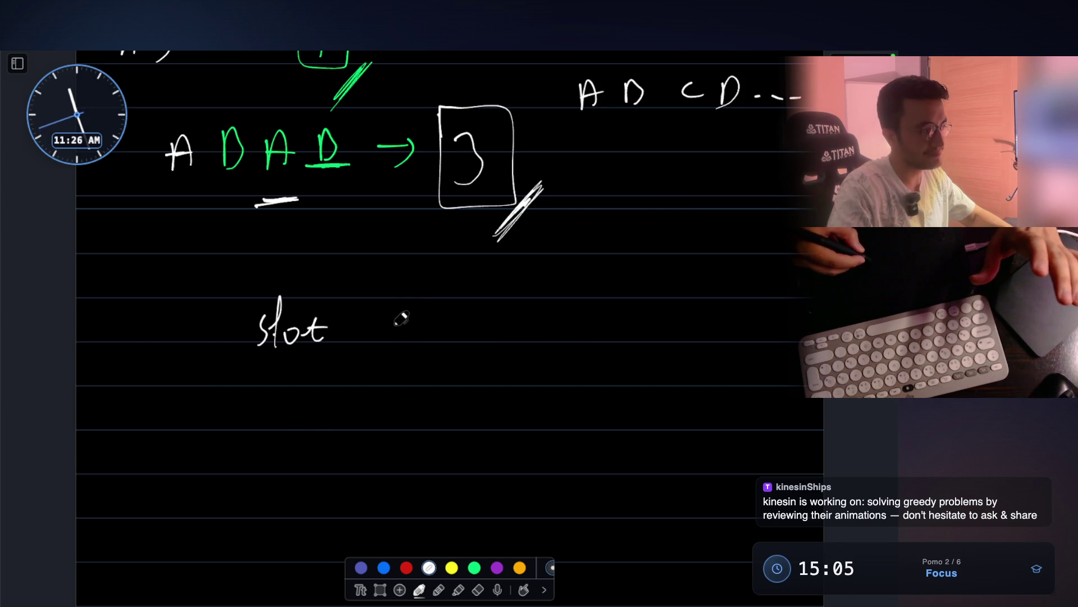
{"action": "scroll", "coordinate": [400, 378], "scroll_direction": "down", "scroll_amount": 3}
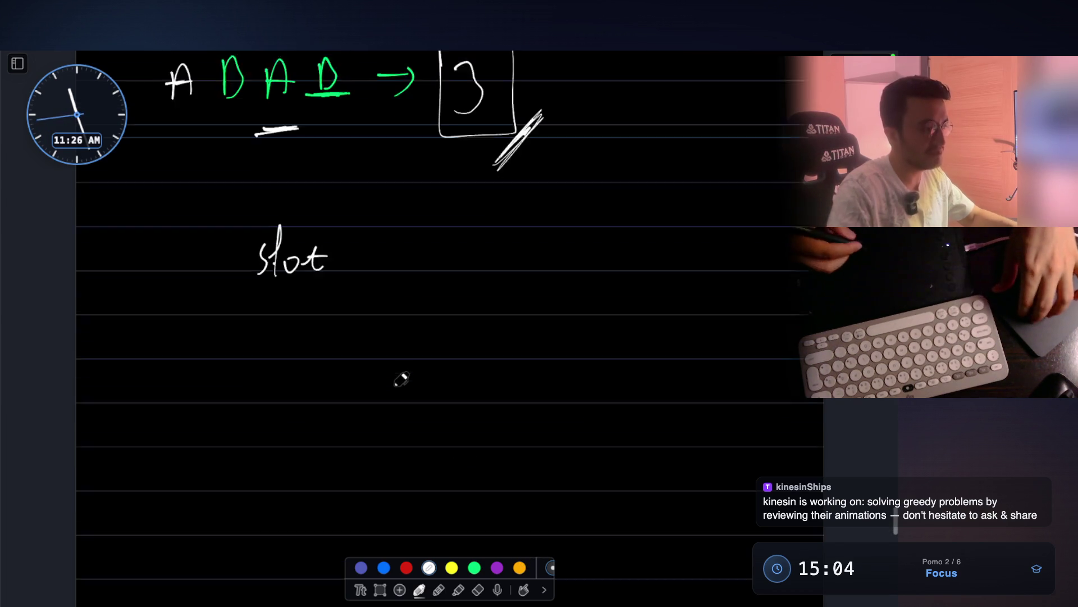
{"action": "mouse_move", "coordinate": [136, 341]}
{"action": "left_mouse_down"}
{"action": "mouse_move", "coordinate": [129, 511]}
{"action": "mouse_move", "coordinate": [300, 380]}
{"action": "mouse_move", "coordinate": [139, 330]}
{"action": "left_mouse_up"}
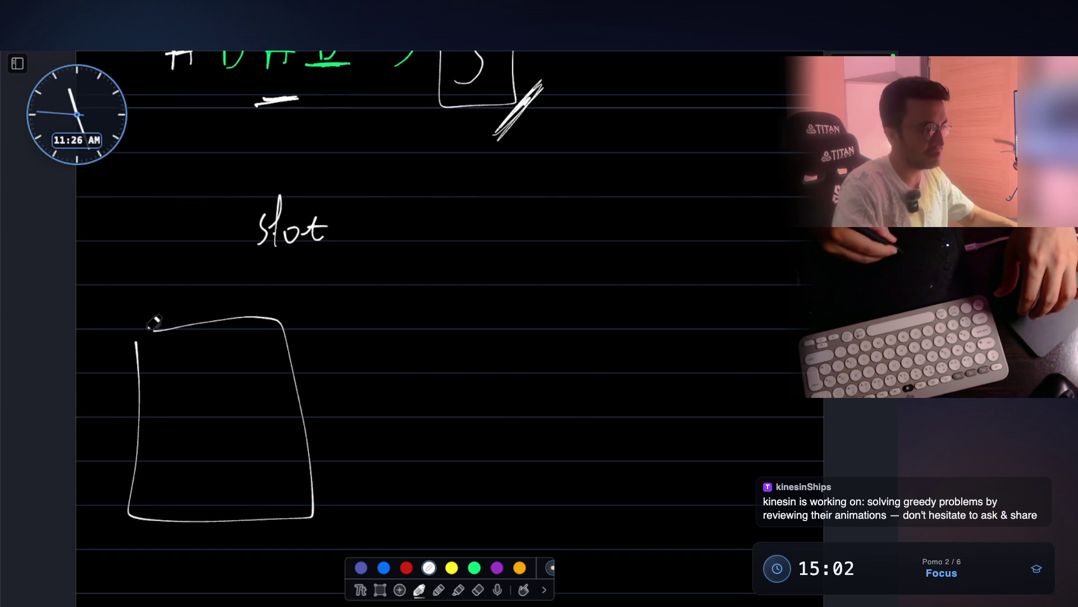
{"action": "left_click_drag", "start_coordinate": [186, 383], "coordinate": [199, 413]}
{"action": "left_click_drag", "start_coordinate": [200, 426], "coordinate": [200, 451]}
{"action": "left_click_drag", "start_coordinate": [333, 384], "coordinate": [389, 394]}
{"action": "scroll", "coordinate": [491, 374], "scroll_direction": "up", "scroll_amount": 1}
{"action": "scroll", "coordinate": [480, 372], "scroll_direction": "up", "scroll_amount": 1}
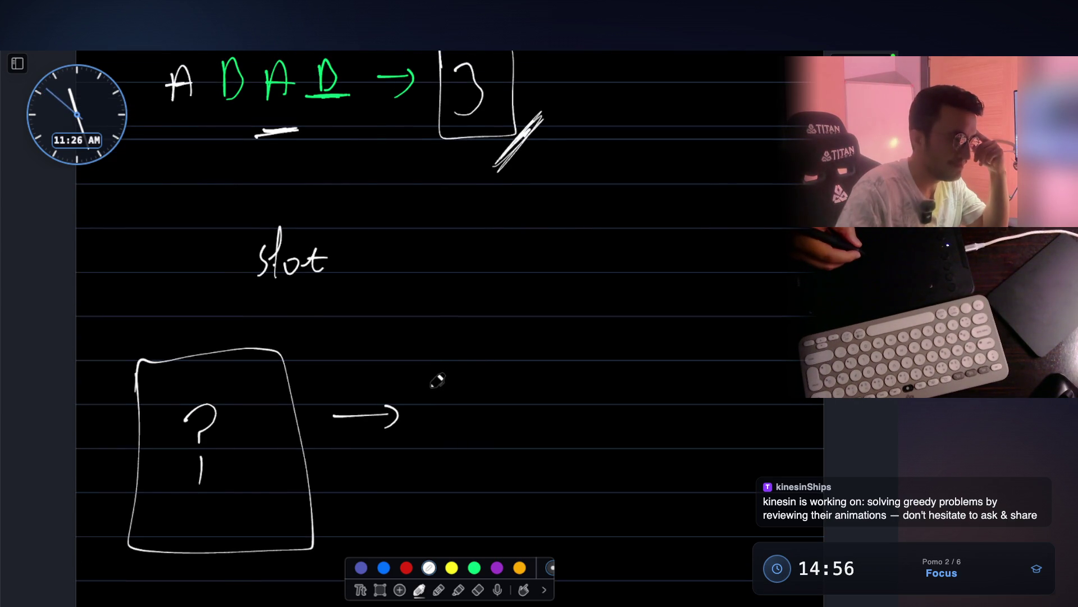
Handwrite 'with the highest freq & availability' after the arrow and close the canvas
{"action": "left_click_drag", "start_coordinate": [487, 382], "coordinate": [497, 402]}
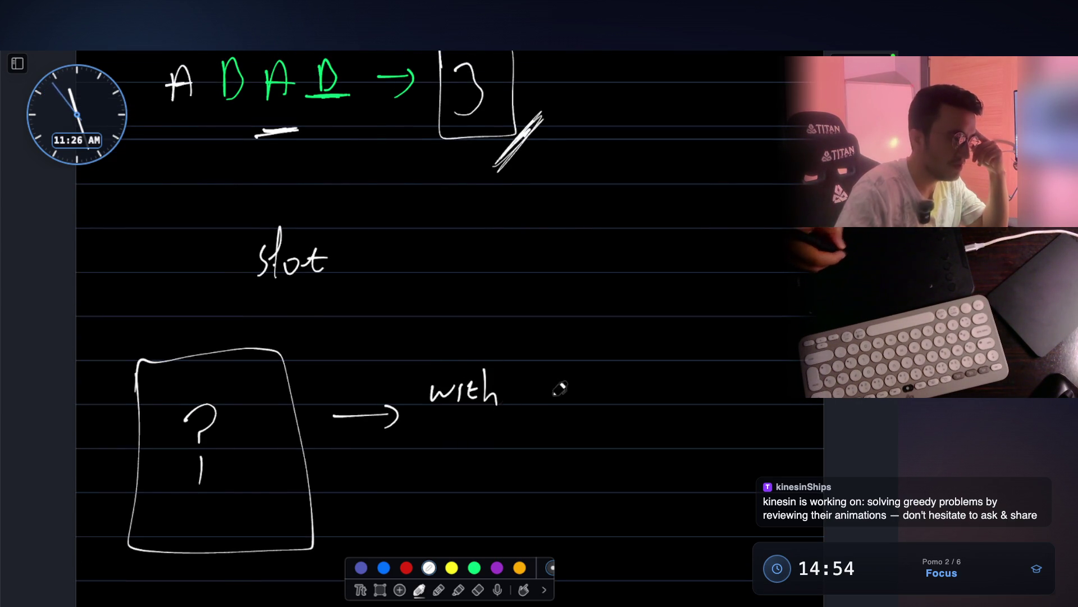
{"action": "mouse_move", "coordinate": [540, 371]}
{"action": "left_mouse_down"}
{"action": "mouse_move", "coordinate": [549, 403]}
{"action": "mouse_move", "coordinate": [621, 401]}
{"action": "mouse_move", "coordinate": [638, 384]}
{"action": "left_mouse_up"}
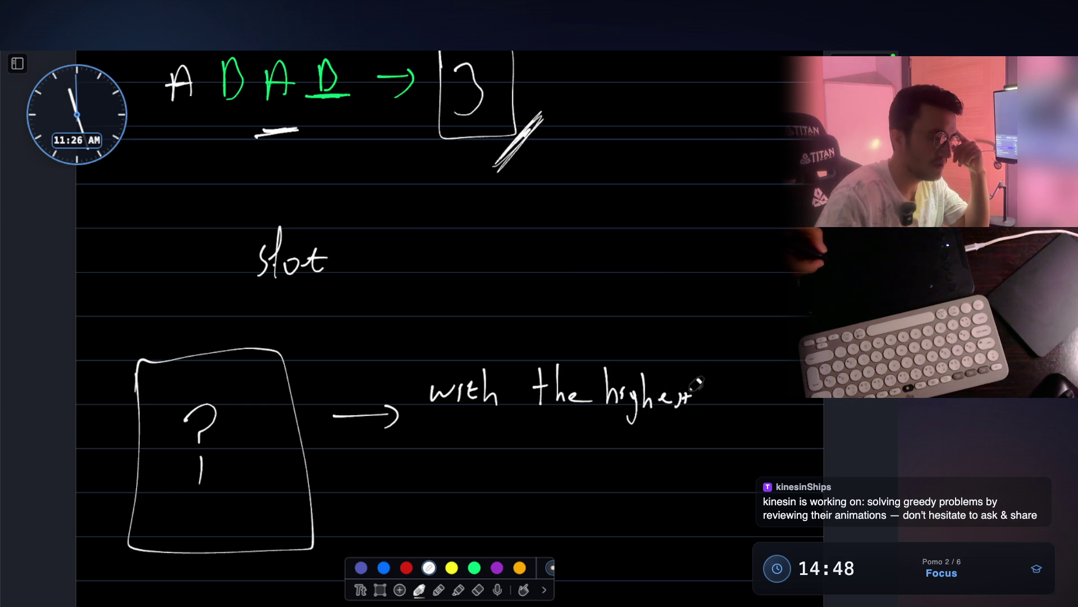
{"action": "left_click_drag", "start_coordinate": [741, 393], "coordinate": [770, 390]}
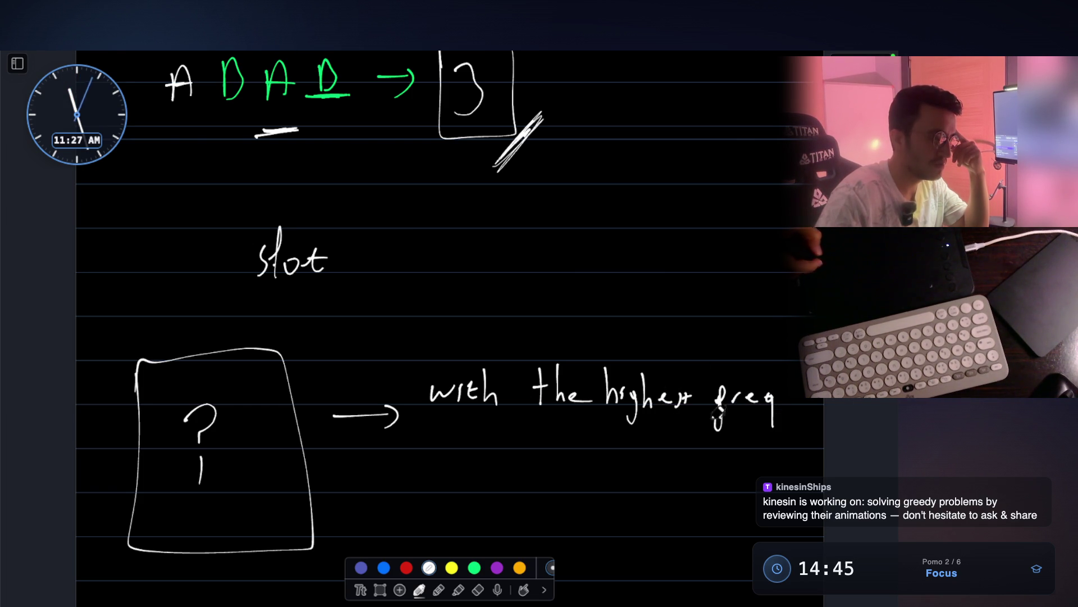
{"action": "left_click_drag", "start_coordinate": [604, 459], "coordinate": [615, 464]}
{"action": "left_click_drag", "start_coordinate": [487, 490], "coordinate": [505, 487]}
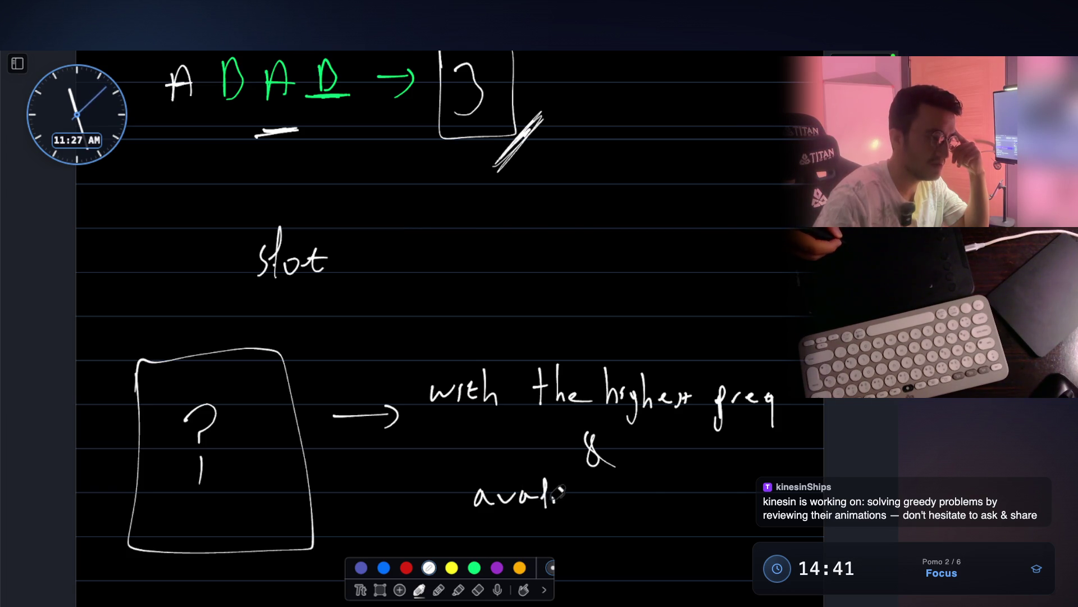
{"action": "left_click_drag", "start_coordinate": [588, 489], "coordinate": [601, 499]}
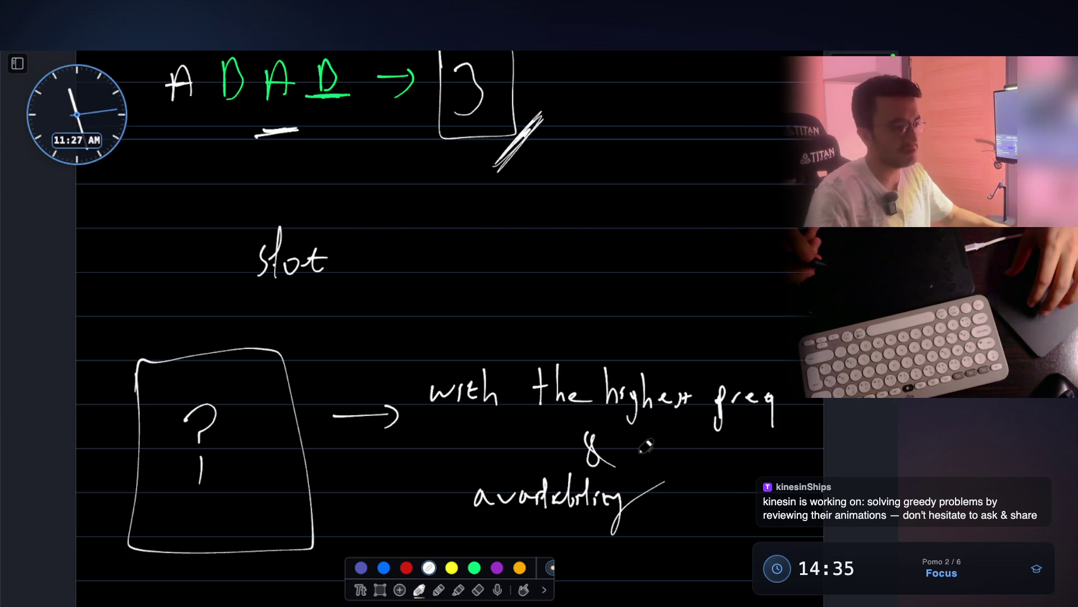
{"action": "scroll", "coordinate": [645, 446], "scroll_direction": "down", "scroll_amount": 2}
{"action": "scroll", "coordinate": [607, 340], "scroll_direction": "up", "scroll_amount": 3}
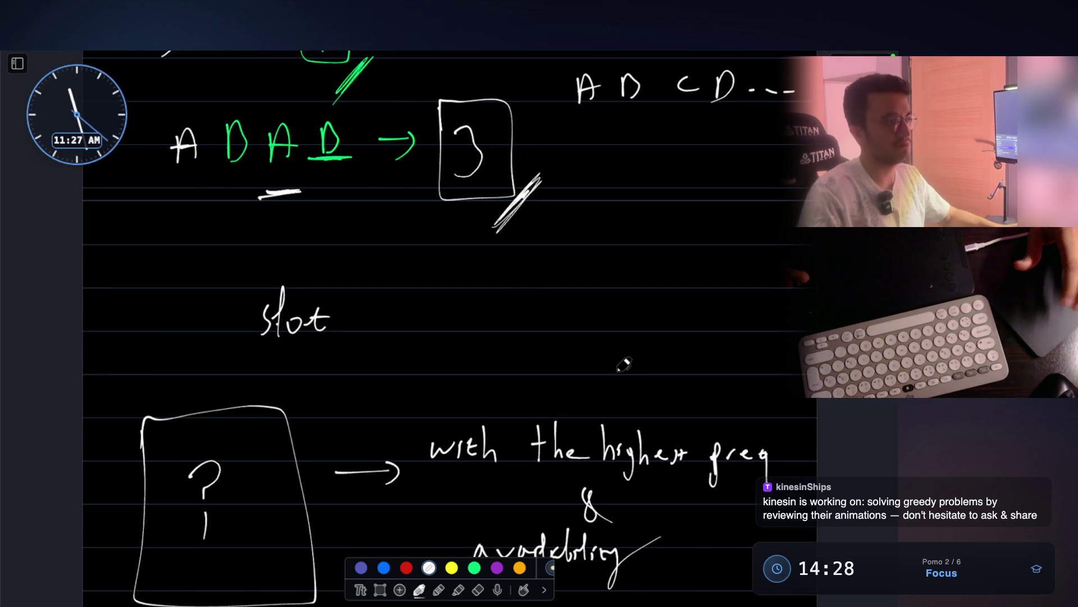
{"action": "key", "text": "Escape"}
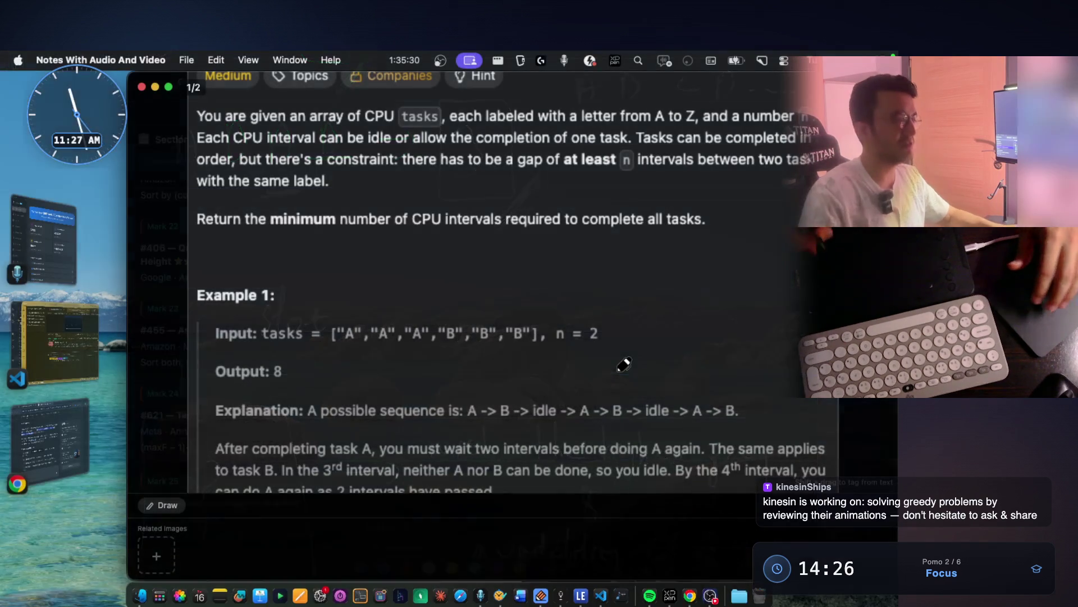
Close the problem image, start the Task Scheduler video and pause it at the empty grid around 0:09
{"action": "key", "text": "Escape"}
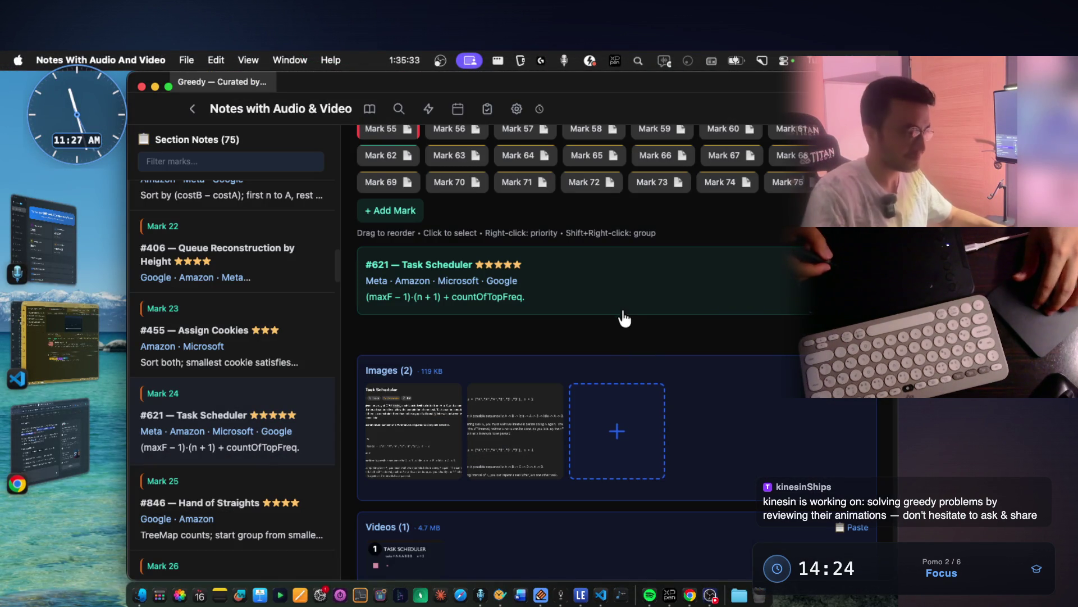
{"action": "left_click", "coordinate": [412, 556]}
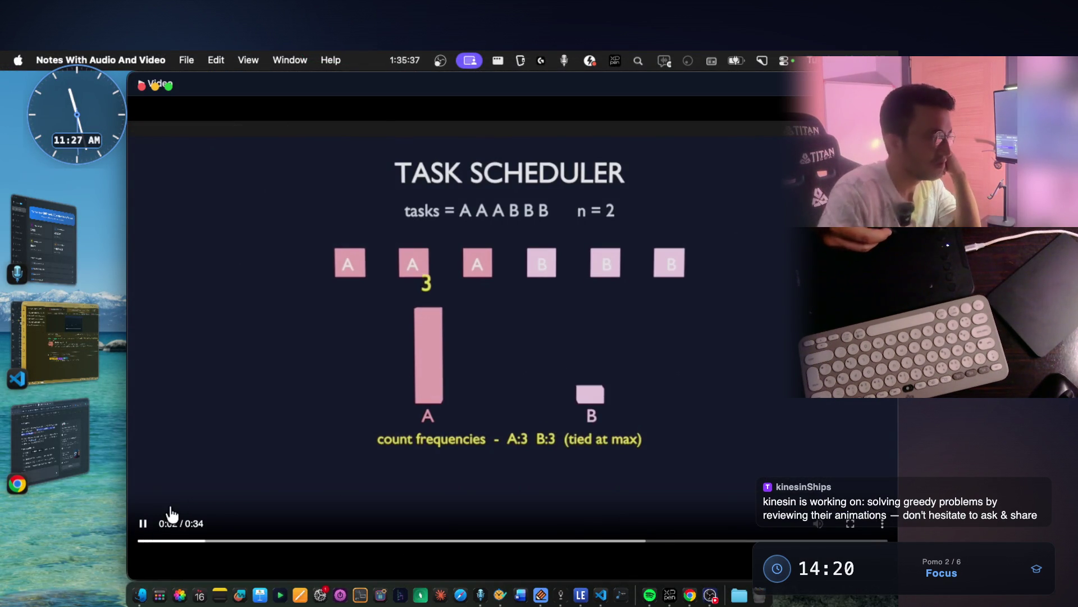
{"action": "left_click", "coordinate": [143, 523]}
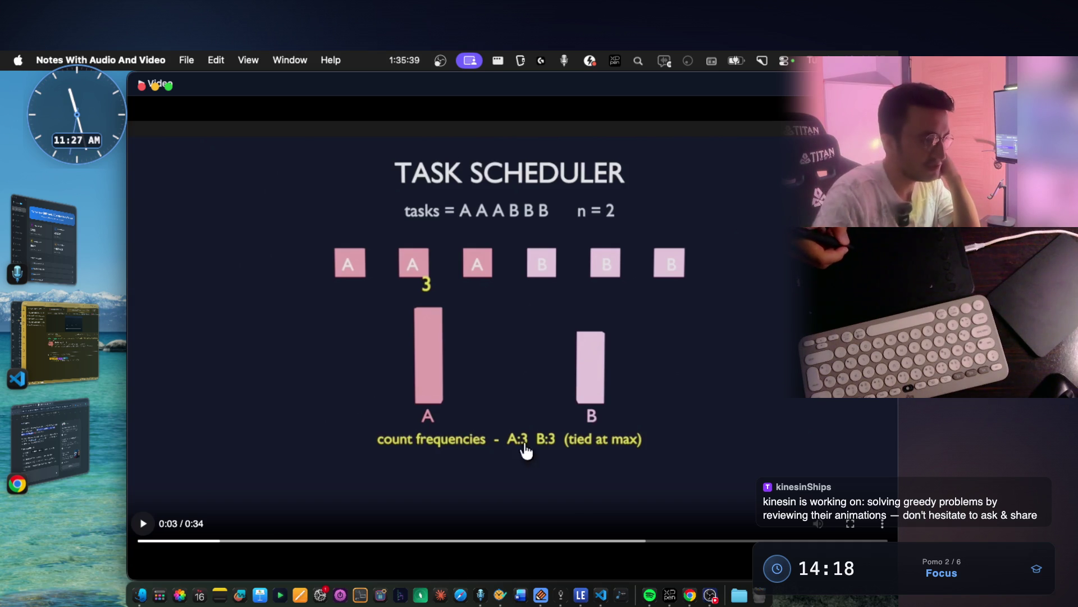
{"action": "left_click", "coordinate": [143, 528]}
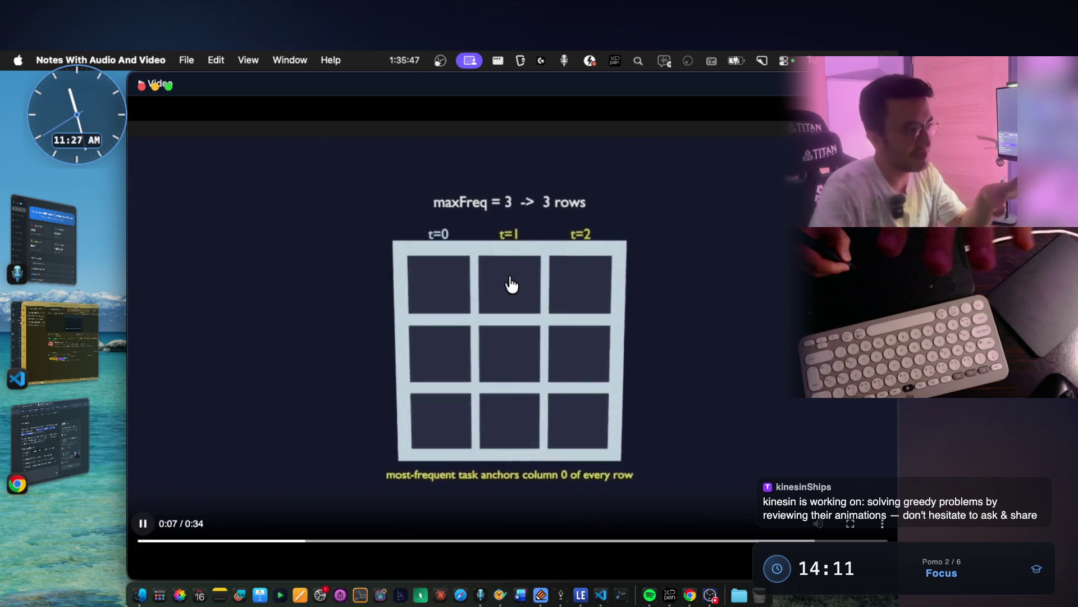
{"action": "left_click", "coordinate": [143, 524]}
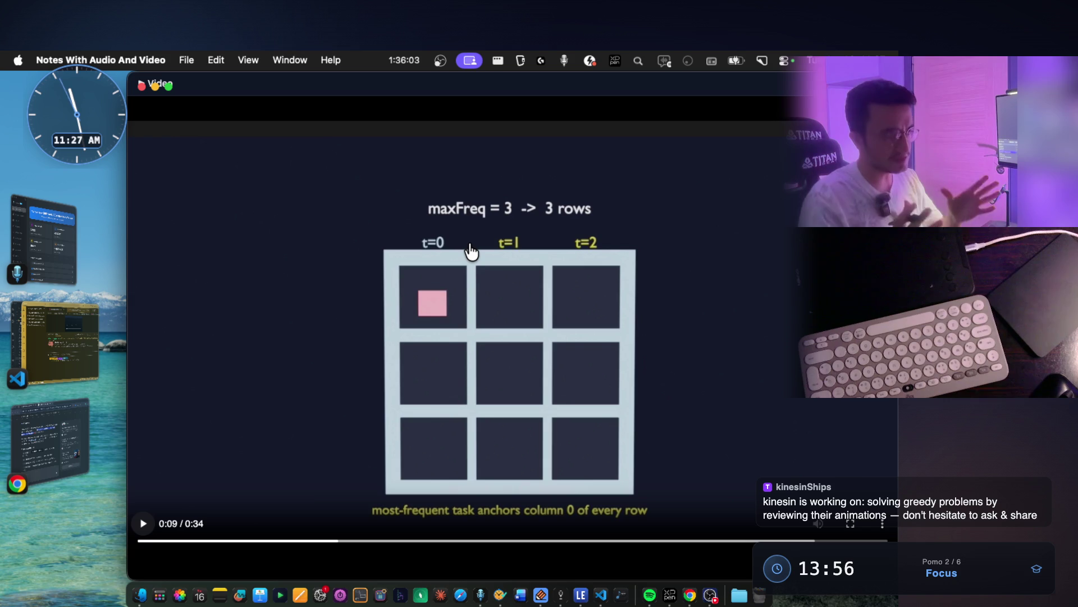
{"action": "scroll", "coordinate": [471, 248], "scroll_direction": "up", "scroll_amount": 5}
{"action": "scroll", "coordinate": [474, 238], "scroll_direction": "up", "scroll_amount": 5}
{"action": "scroll", "coordinate": [475, 238], "scroll_direction": "up", "scroll_amount": 5}
{"action": "scroll", "coordinate": [474, 238], "scroll_direction": "up", "scroll_amount": 3}
{"action": "scroll", "coordinate": [475, 237], "scroll_direction": "up", "scroll_amount": 4}
{"action": "scroll", "coordinate": [474, 236], "scroll_direction": "up", "scroll_amount": 3}
{"action": "scroll", "coordinate": [475, 237], "scroll_direction": "up", "scroll_amount": 5}
{"action": "scroll", "coordinate": [475, 237], "scroll_direction": "up", "scroll_amount": 5}
{"action": "scroll", "coordinate": [474, 237], "scroll_direction": "up", "scroll_amount": 3}
{"action": "scroll", "coordinate": [474, 237], "scroll_direction": "up", "scroll_amount": 5}
{"action": "scroll", "coordinate": [481, 234], "scroll_direction": "up", "scroll_amount": 5}
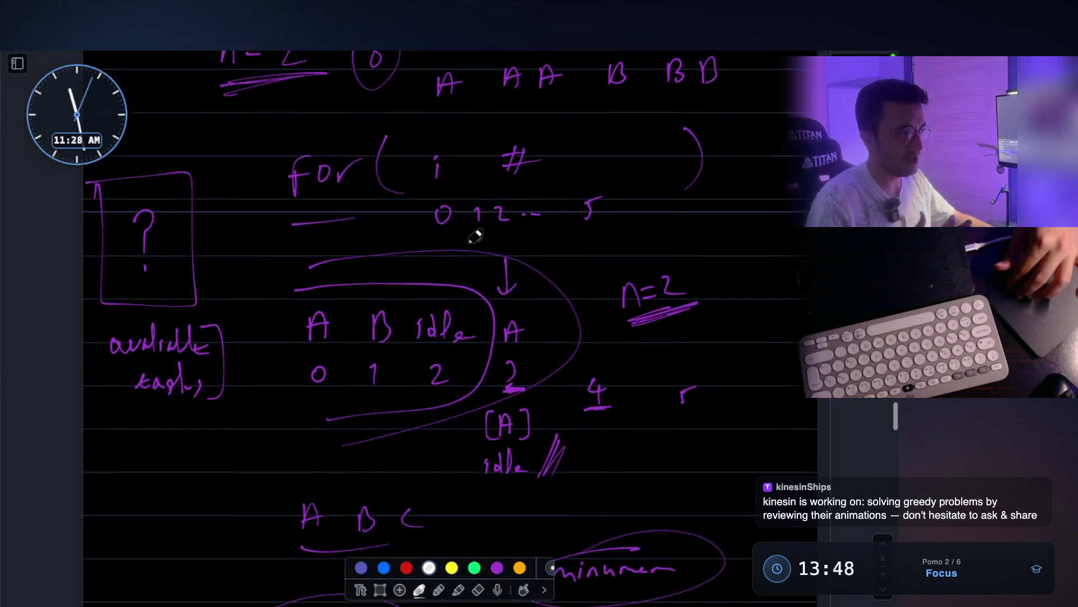
{"action": "scroll", "coordinate": [585, 327], "scroll_direction": "up", "scroll_amount": 2}
{"action": "scroll", "coordinate": [584, 326], "scroll_direction": "up", "scroll_amount": 2}
{"action": "scroll", "coordinate": [422, 287], "scroll_direction": "up", "scroll_amount": 10}
{"action": "scroll", "coordinate": [269, 255], "scroll_direction": "up", "scroll_amount": 3}
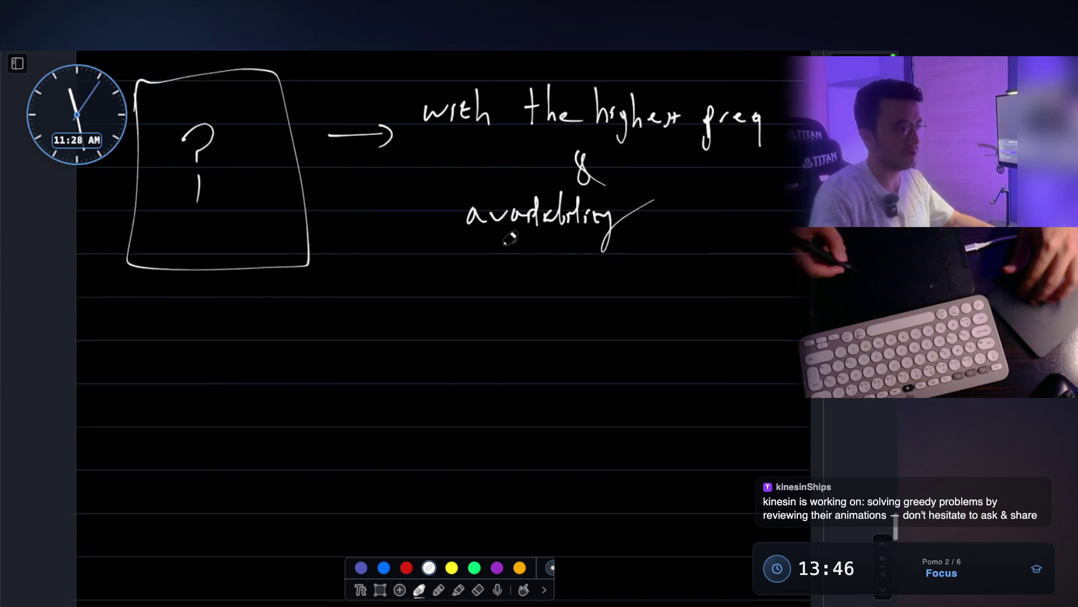
{"action": "scroll", "coordinate": [489, 255], "scroll_direction": "up", "scroll_amount": 3}
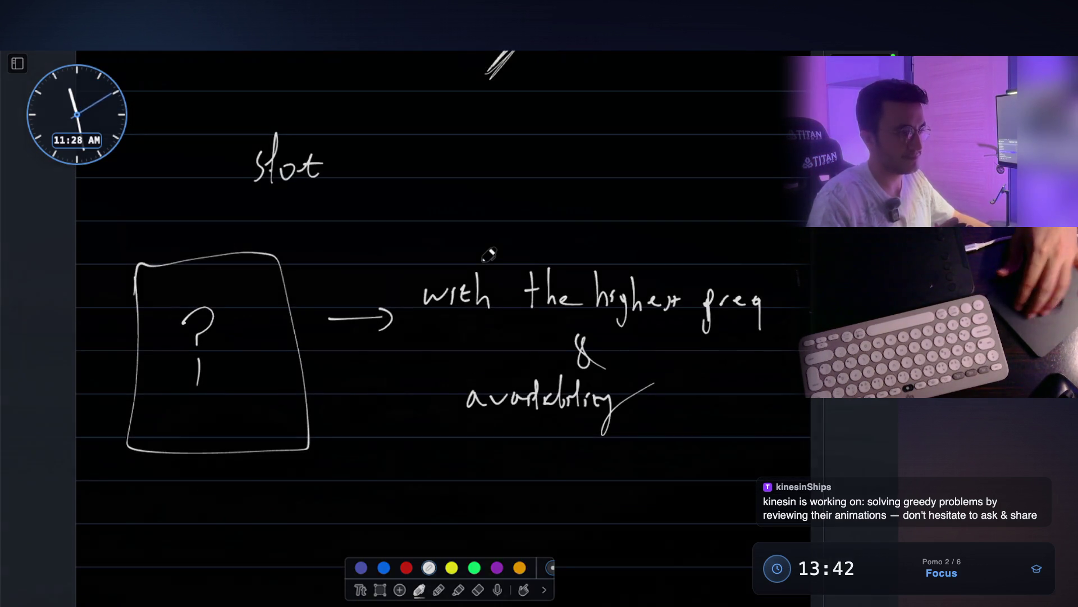
Close the whiteboard overlay to return to the paused video
{"action": "key", "text": "Escape"}
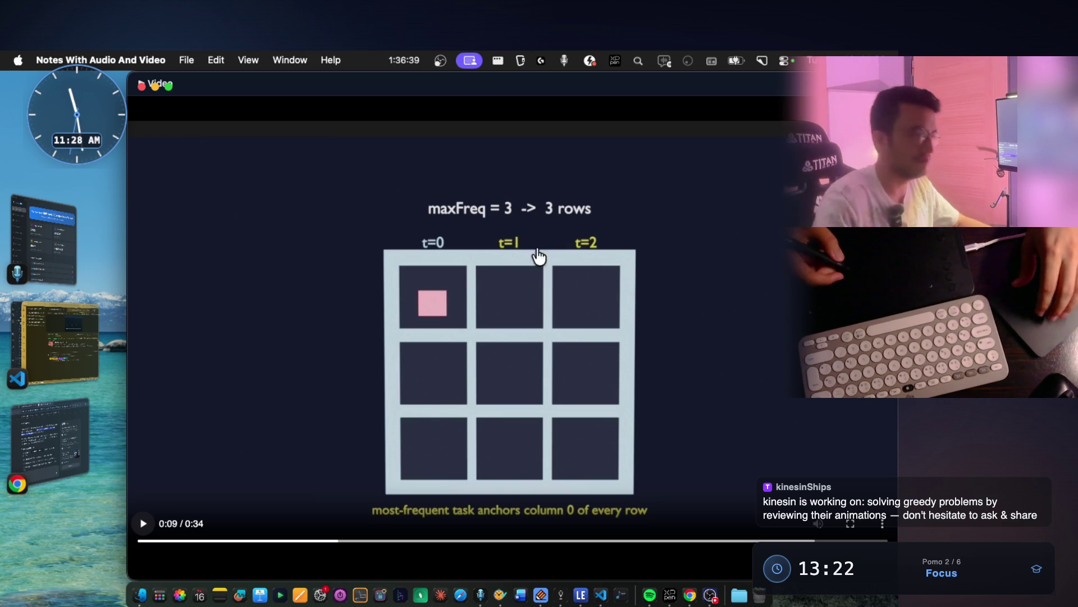
Close the paused video window to reveal the purple n=2 for-loop notes
{"action": "key", "text": "Escape"}
{"action": "scroll", "coordinate": [539, 245], "scroll_direction": "up", "scroll_amount": 5}
{"action": "scroll", "coordinate": [540, 245], "scroll_direction": "up", "scroll_amount": 5}
{"action": "scroll", "coordinate": [539, 244], "scroll_direction": "up", "scroll_amount": 5}
{"action": "scroll", "coordinate": [539, 244], "scroll_direction": "up", "scroll_amount": 5}
{"action": "scroll", "coordinate": [542, 251], "scroll_direction": "up", "scroll_amount": 5}
{"action": "scroll", "coordinate": [541, 250], "scroll_direction": "up", "scroll_amount": 5}
{"action": "scroll", "coordinate": [542, 250], "scroll_direction": "up", "scroll_amount": 2}
{"action": "scroll", "coordinate": [542, 250], "scroll_direction": "up", "scroll_amount": 5}
{"action": "scroll", "coordinate": [542, 250], "scroll_direction": "up", "scroll_amount": 3}
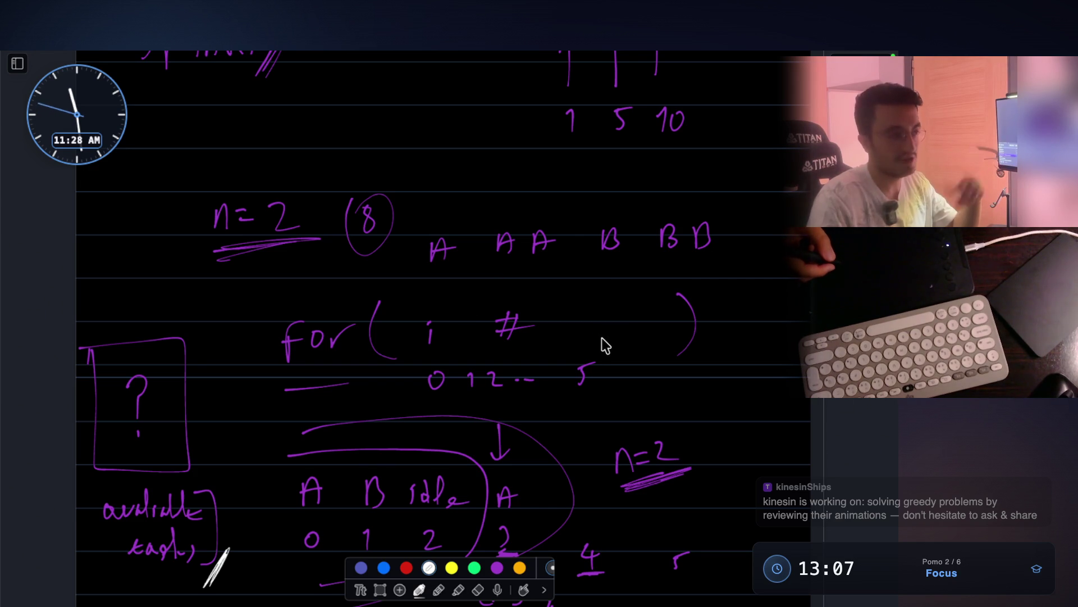
{"action": "left_click_drag", "start_coordinate": [370, 307], "coordinate": [625, 366]}
{"action": "left_click_drag", "start_coordinate": [316, 423], "coordinate": [598, 285]}
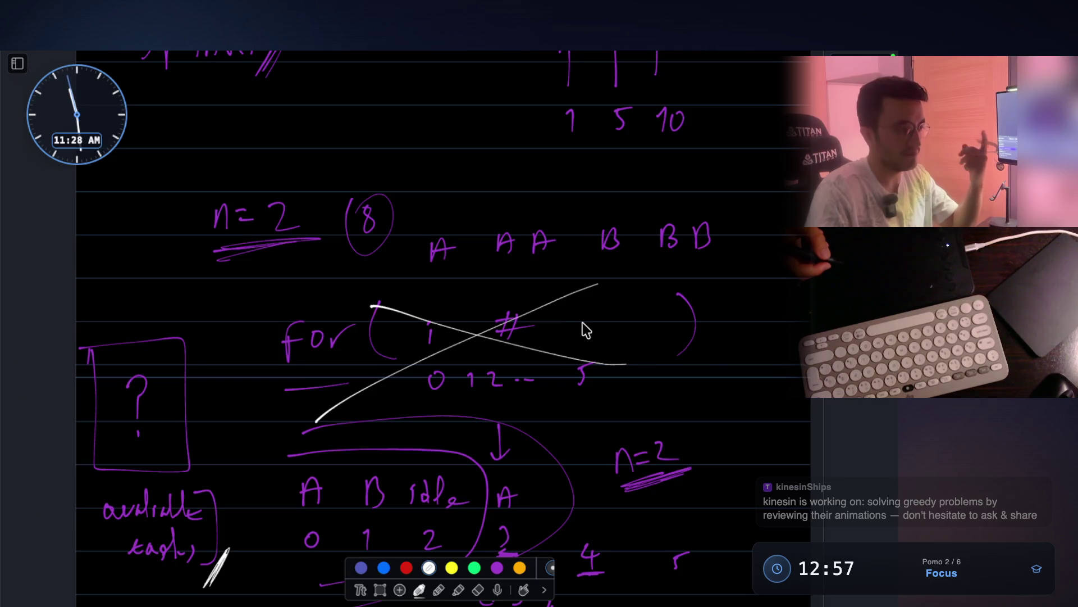
{"action": "scroll", "coordinate": [578, 329], "scroll_direction": "down", "scroll_amount": 2}
{"action": "scroll", "coordinate": [578, 330], "scroll_direction": "down", "scroll_amount": 1}
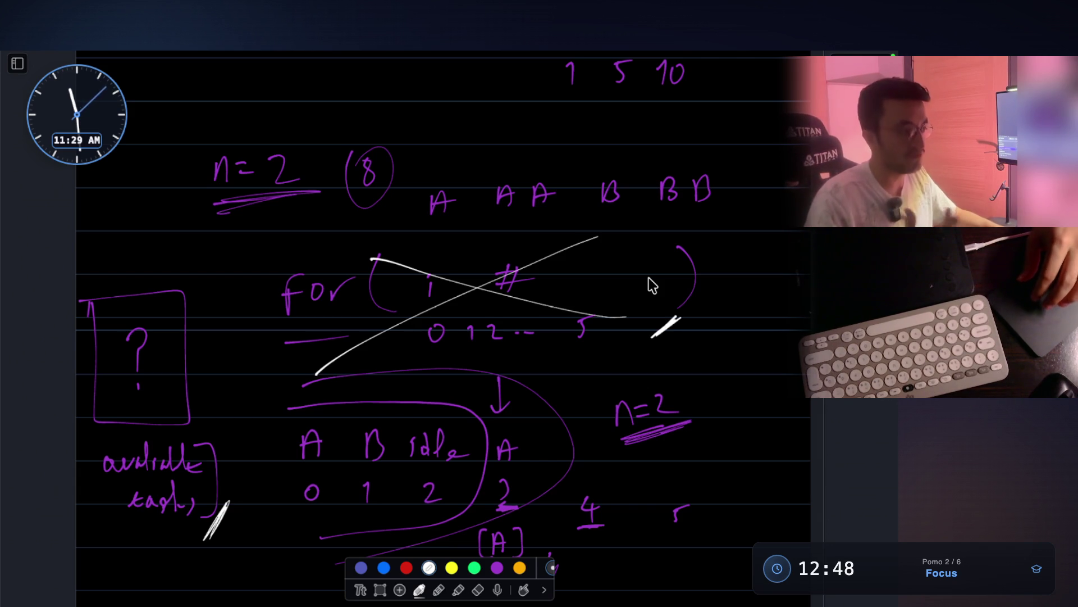
{"action": "scroll", "coordinate": [649, 286], "scroll_direction": "down", "scroll_amount": 1}
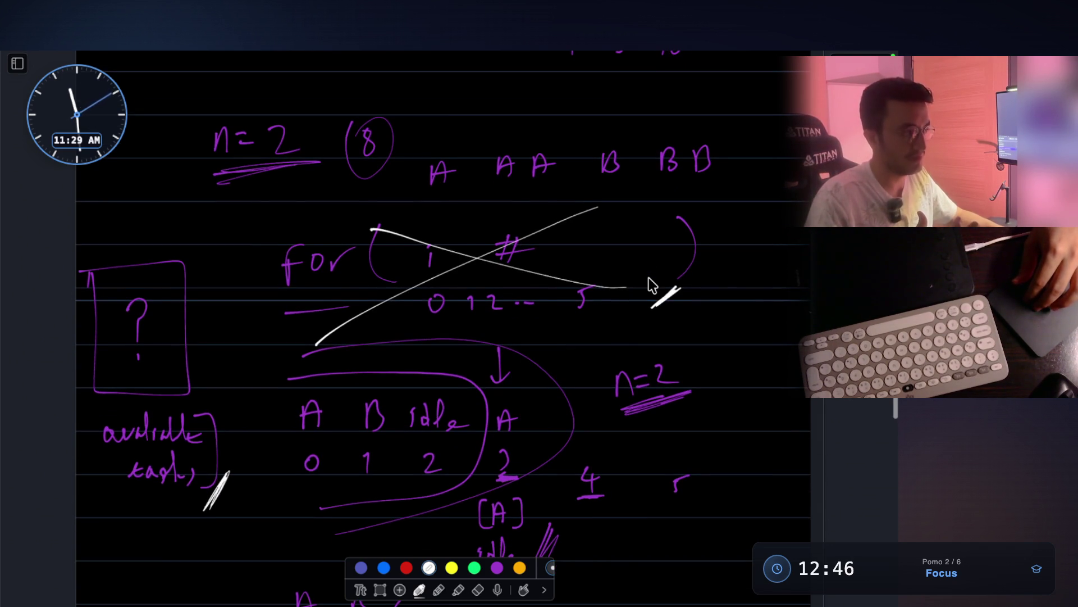
{"action": "scroll", "coordinate": [649, 285], "scroll_direction": "down", "scroll_amount": 1}
{"action": "scroll", "coordinate": [650, 285], "scroll_direction": "down", "scroll_amount": 1}
{"action": "scroll", "coordinate": [648, 285], "scroll_direction": "down", "scroll_amount": 1}
{"action": "scroll", "coordinate": [649, 285], "scroll_direction": "down", "scroll_amount": 1}
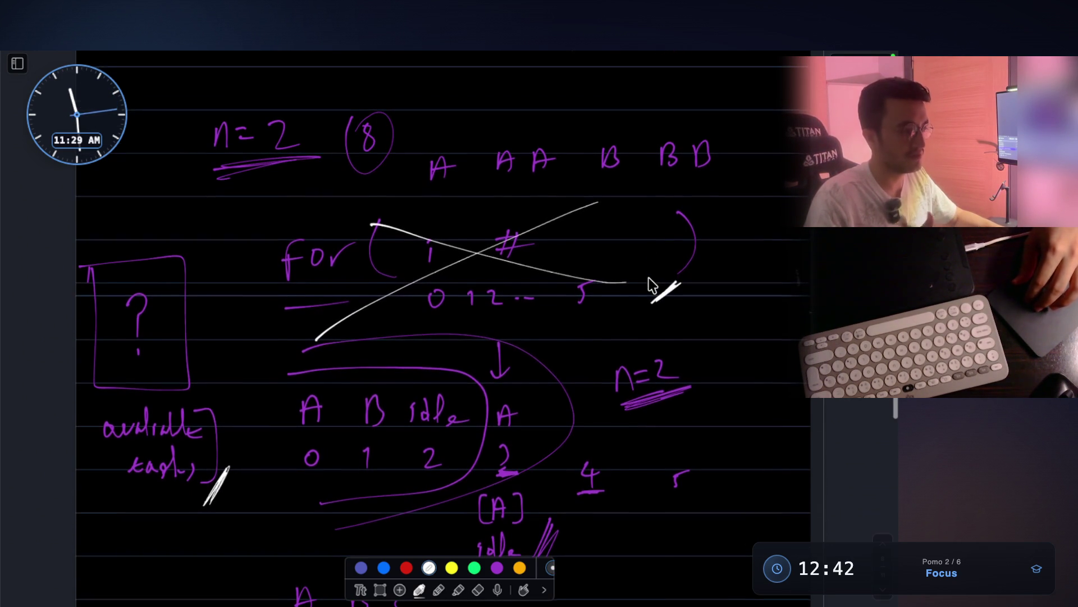
Switch away from the whiteboard back to the Task Scheduler video
{"action": "key", "text": "super+Tab"}
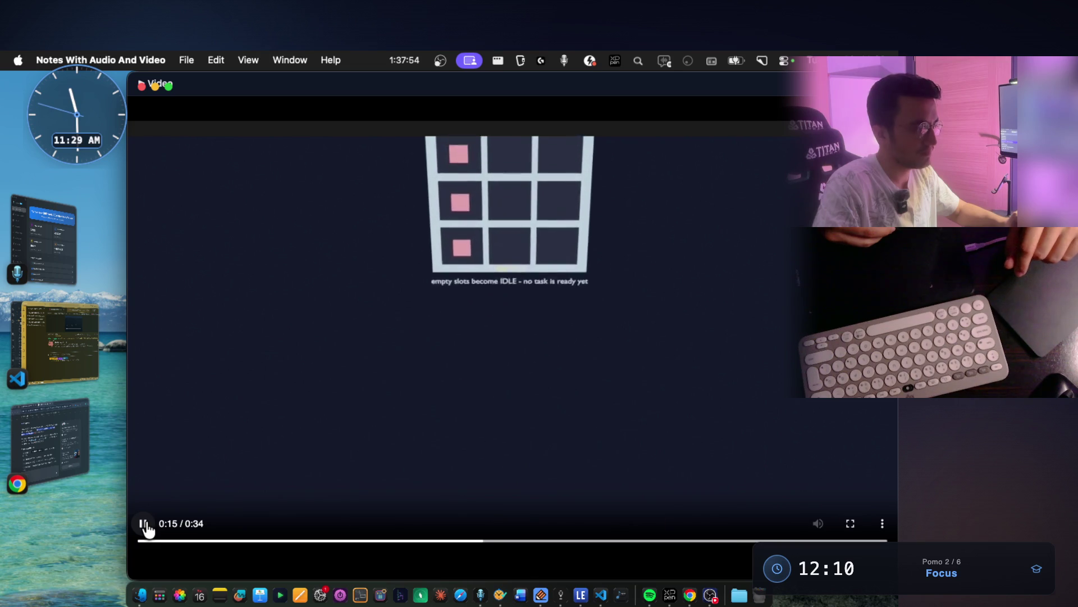
Step the animation past the filled first column and pause it near its end around 0:25
{"action": "left_click", "coordinate": [145, 527]}
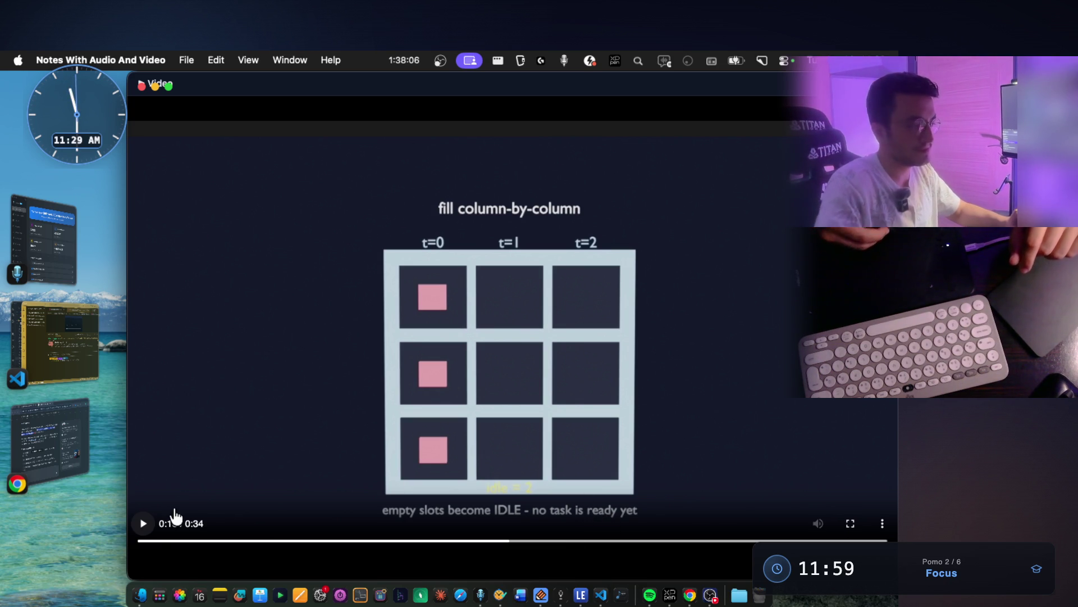
{"action": "left_click", "coordinate": [143, 524]}
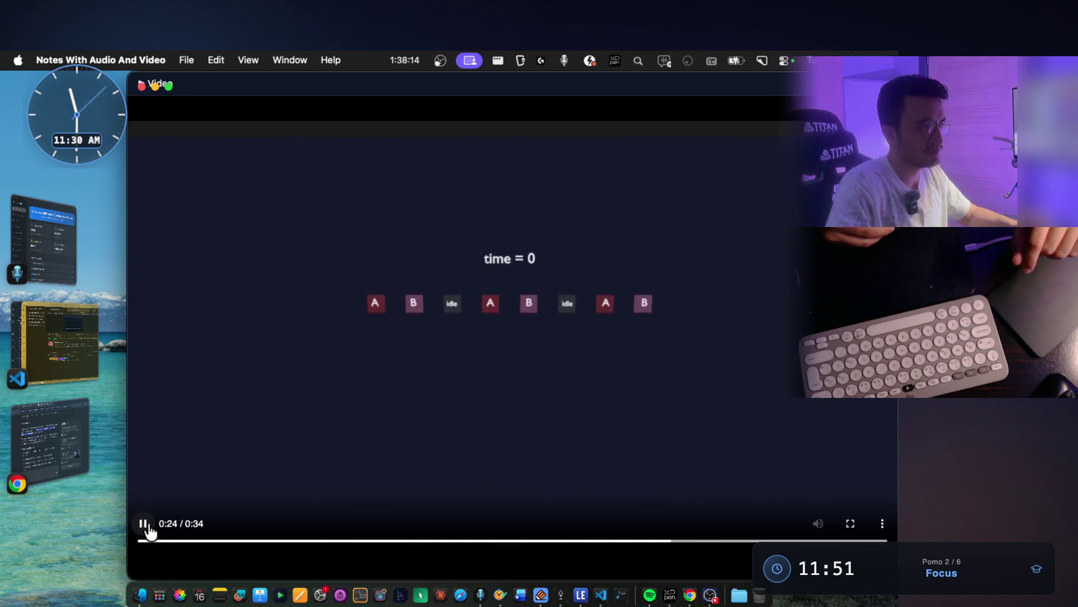
{"action": "left_click", "coordinate": [145, 524]}
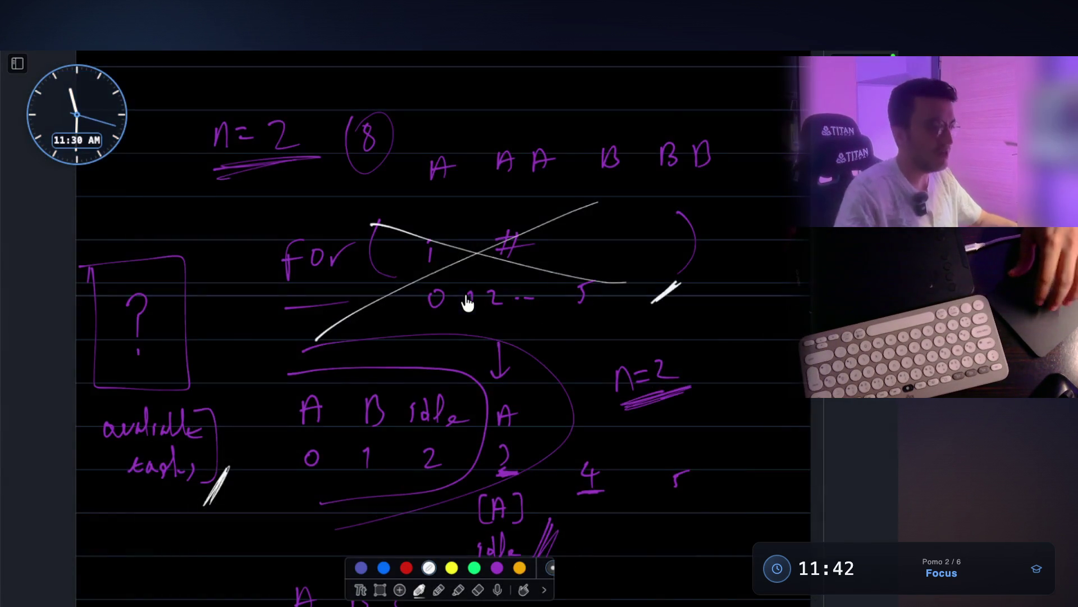
{"action": "scroll", "coordinate": [465, 303], "scroll_direction": "down", "scroll_amount": 3}
{"action": "scroll", "coordinate": [468, 296], "scroll_direction": "down", "scroll_amount": 5}
{"action": "scroll", "coordinate": [470, 287], "scroll_direction": "down", "scroll_amount": 5}
{"action": "scroll", "coordinate": [470, 288], "scroll_direction": "down", "scroll_amount": 2}
{"action": "scroll", "coordinate": [471, 288], "scroll_direction": "down", "scroll_amount": 2}
{"action": "scroll", "coordinate": [471, 287], "scroll_direction": "down", "scroll_amount": 5}
{"action": "scroll", "coordinate": [470, 287], "scroll_direction": "down", "scroll_amount": 2}
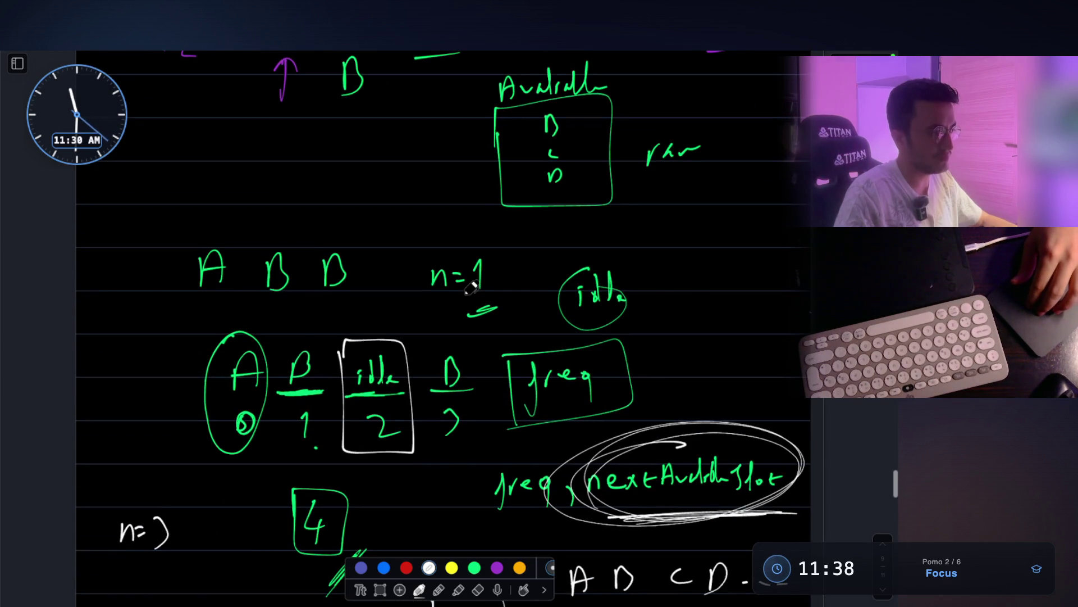
{"action": "scroll", "coordinate": [470, 288], "scroll_direction": "down", "scroll_amount": 1}
{"action": "scroll", "coordinate": [471, 287], "scroll_direction": "down", "scroll_amount": 2}
{"action": "scroll", "coordinate": [470, 288], "scroll_direction": "down", "scroll_amount": 1}
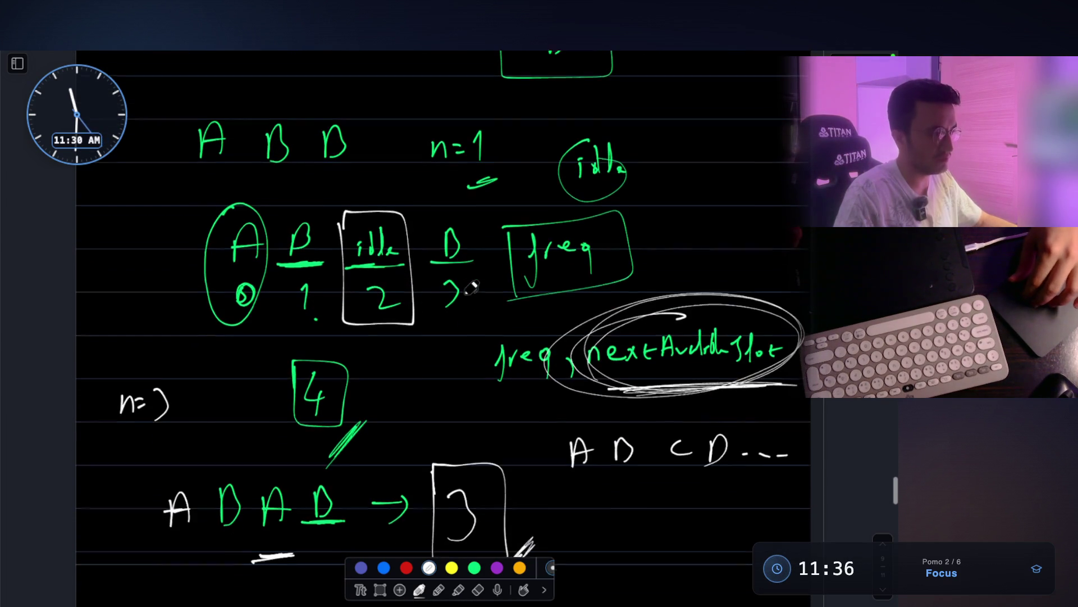
{"action": "scroll", "coordinate": [470, 288], "scroll_direction": "down", "scroll_amount": 1}
{"action": "scroll", "coordinate": [470, 287], "scroll_direction": "down", "scroll_amount": 5}
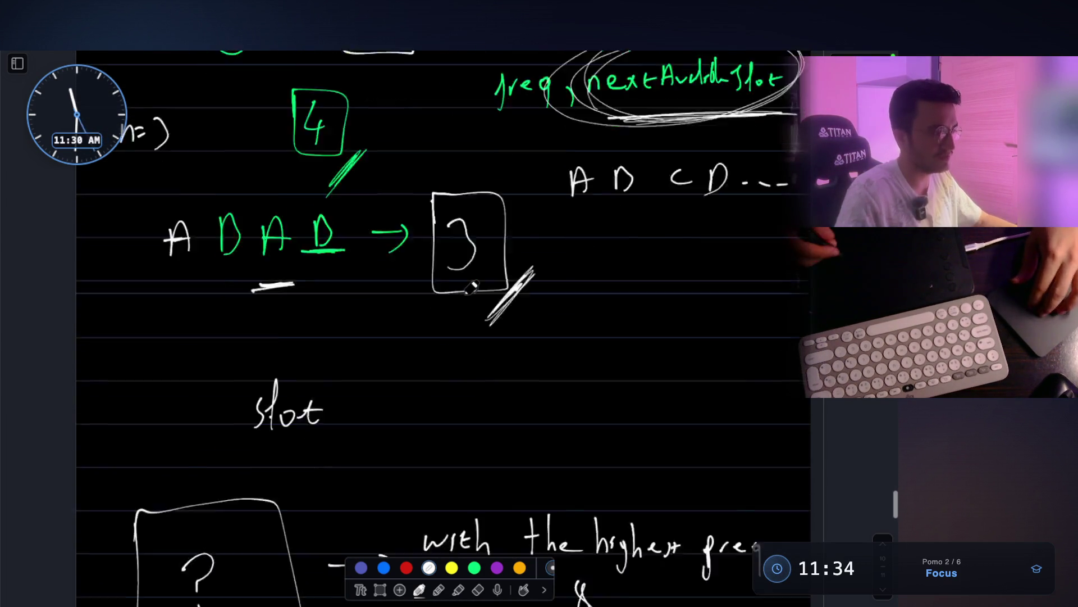
{"action": "scroll", "coordinate": [471, 288], "scroll_direction": "down", "scroll_amount": 3}
{"action": "scroll", "coordinate": [470, 287], "scroll_direction": "up", "scroll_amount": 2}
{"action": "scroll", "coordinate": [470, 287], "scroll_direction": "up", "scroll_amount": 1}
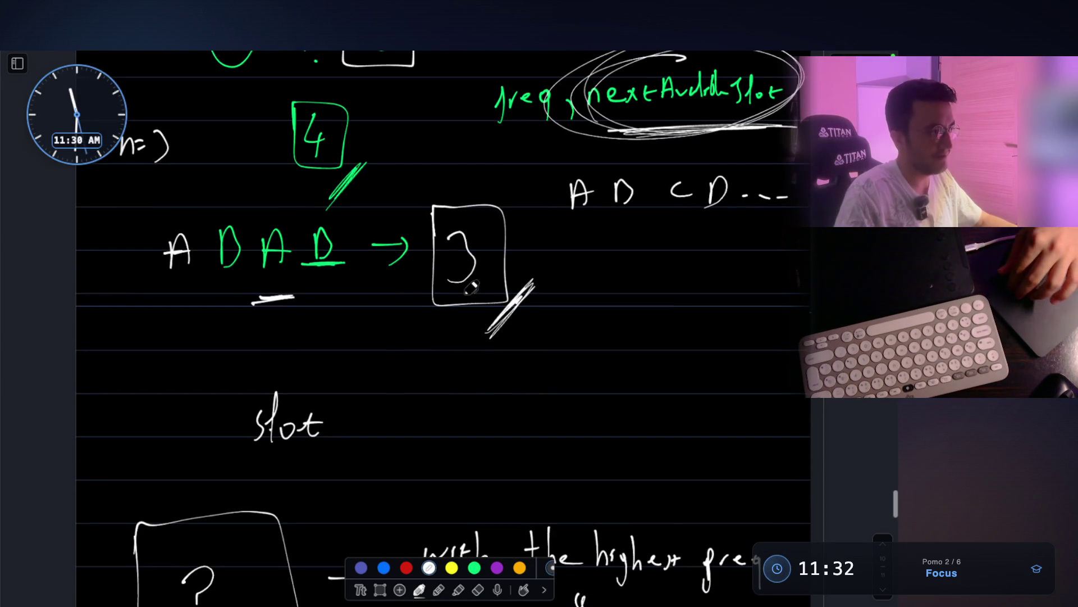
{"action": "scroll", "coordinate": [471, 287], "scroll_direction": "up", "scroll_amount": 1}
{"action": "scroll", "coordinate": [470, 287], "scroll_direction": "up", "scroll_amount": 1}
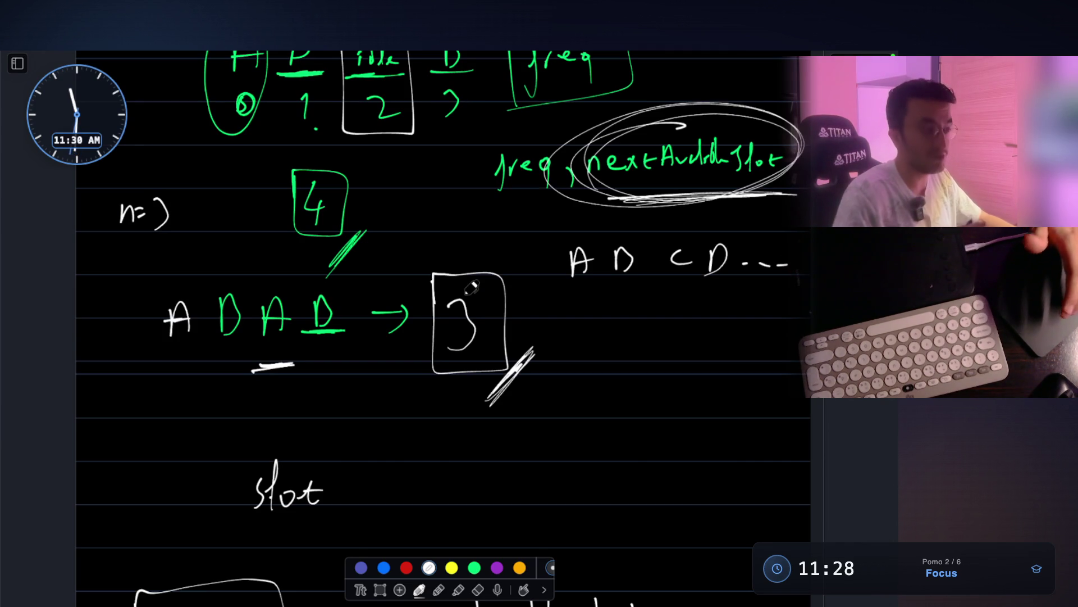
{"action": "scroll", "coordinate": [470, 289], "scroll_direction": "down", "scroll_amount": 6}
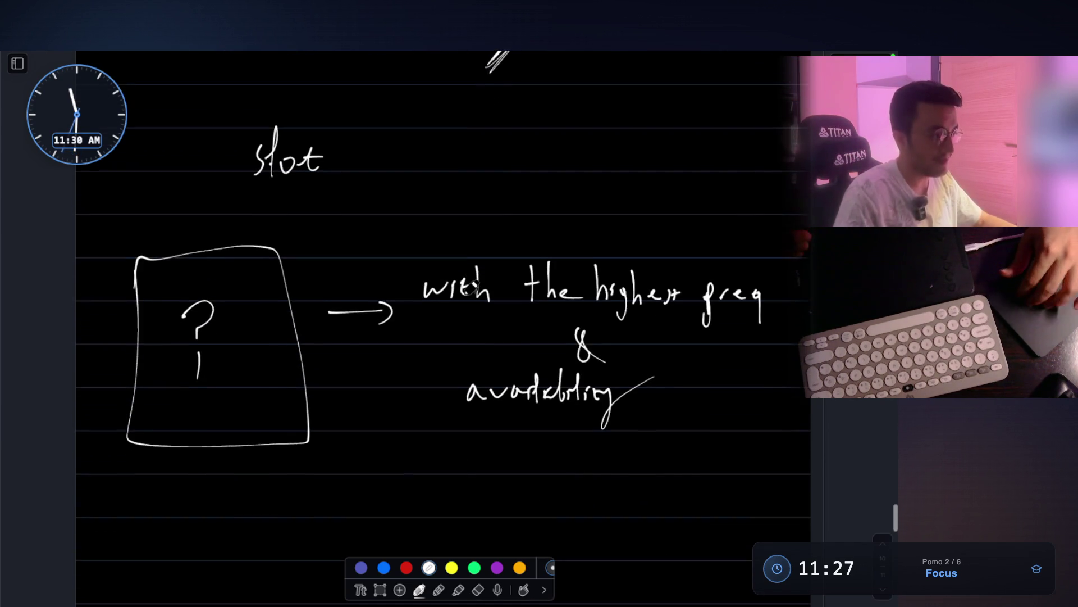
{"action": "scroll", "coordinate": [577, 388], "scroll_direction": "down", "scroll_amount": 1}
Underline 'availability' with slash marks and circle 'the highest freq'
{"action": "mouse_move", "coordinate": [470, 413]}
{"action": "left_mouse_down"}
{"action": "mouse_move", "coordinate": [661, 403]}
{"action": "mouse_move", "coordinate": [589, 412]}
{"action": "left_mouse_up"}
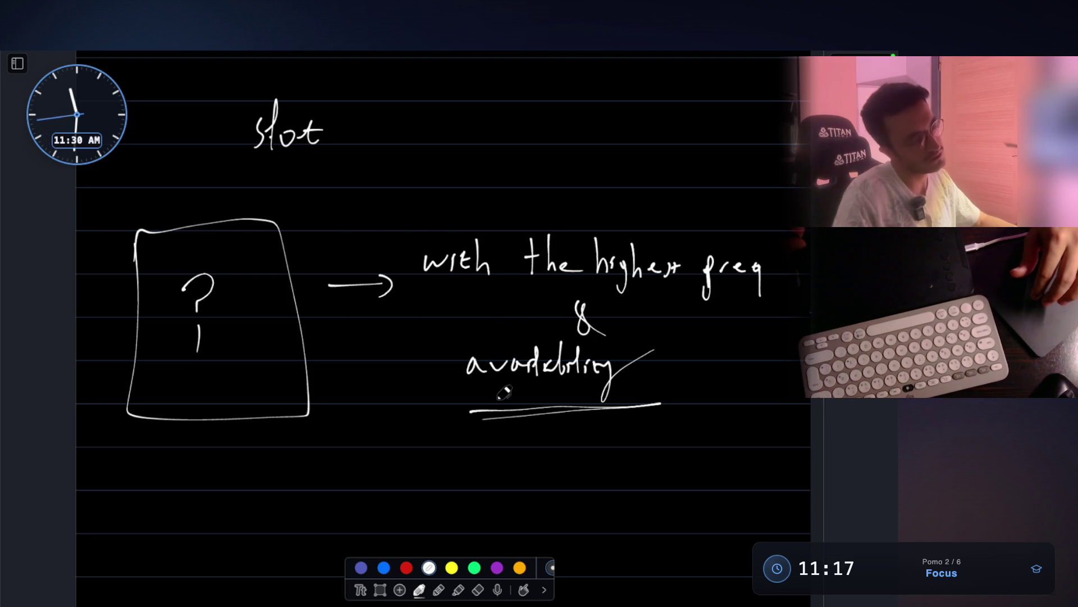
{"action": "mouse_move", "coordinate": [686, 378]}
{"action": "left_mouse_down"}
{"action": "mouse_move", "coordinate": [649, 440]}
{"action": "mouse_move", "coordinate": [661, 444]}
{"action": "left_mouse_up"}
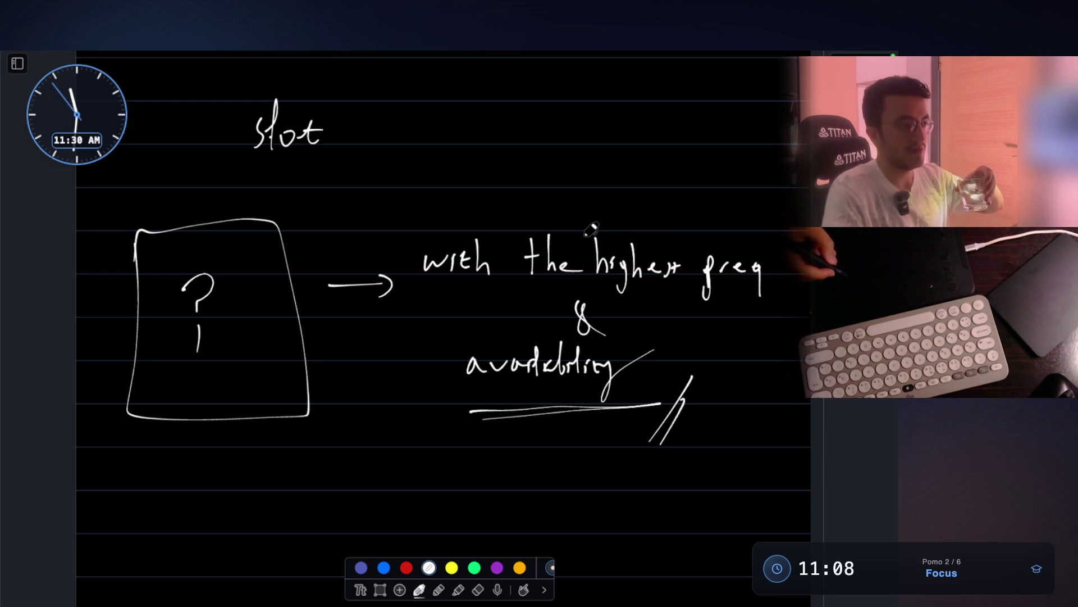
{"action": "left_click_drag", "start_coordinate": [598, 222], "coordinate": [567, 236]}
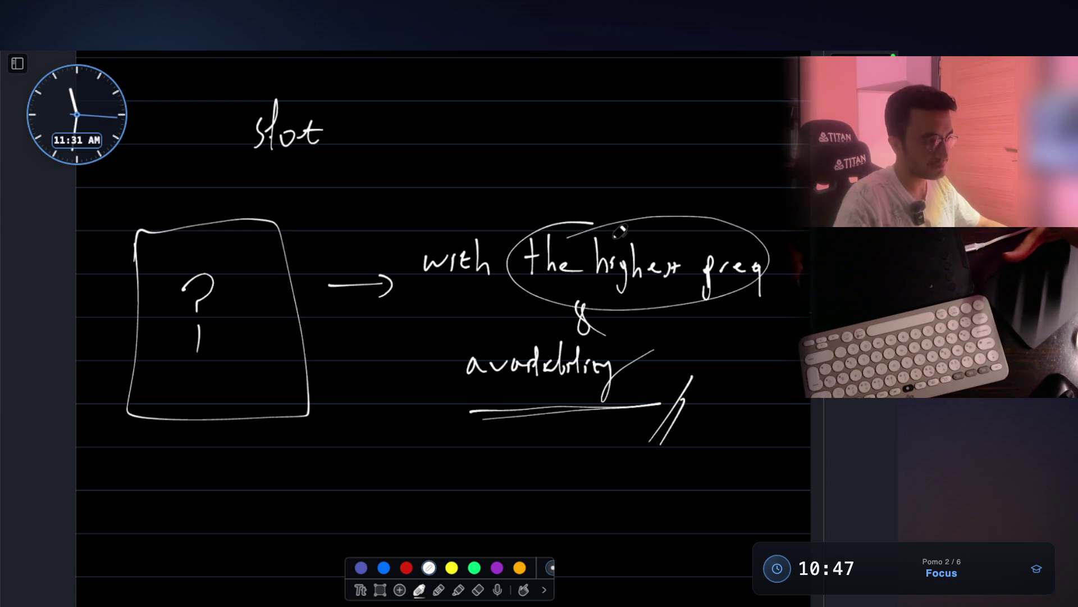
Add hatch marks below freq and undo an extra circle around availability
{"action": "mouse_move", "coordinate": [721, 309]}
{"action": "left_mouse_down"}
{"action": "mouse_move", "coordinate": [753, 295]}
{"action": "mouse_move", "coordinate": [762, 307]}
{"action": "left_mouse_up"}
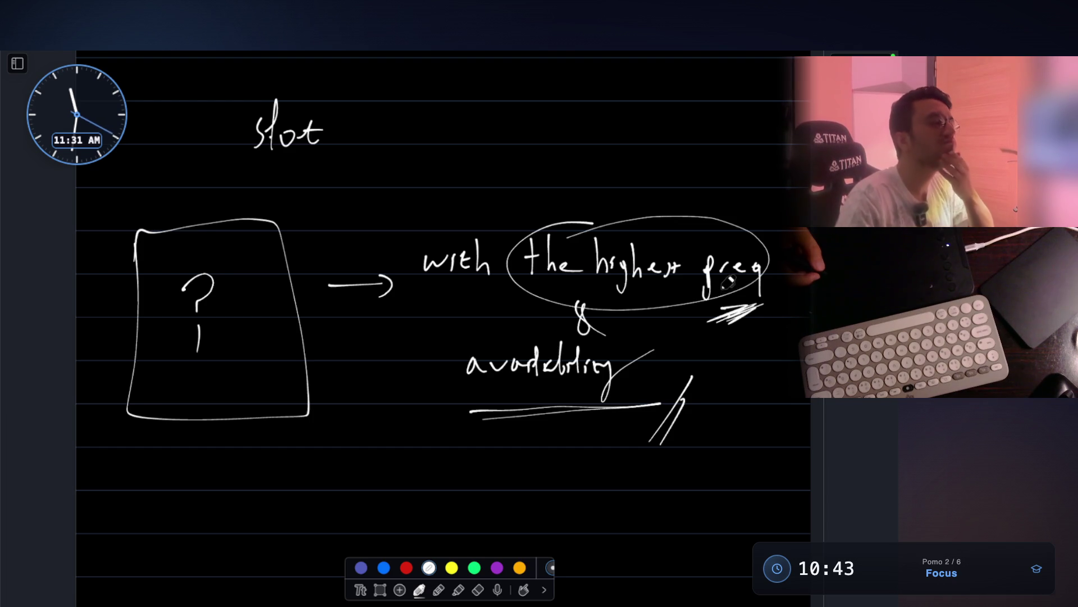
{"action": "left_click_drag", "start_coordinate": [547, 337], "coordinate": [653, 346]}
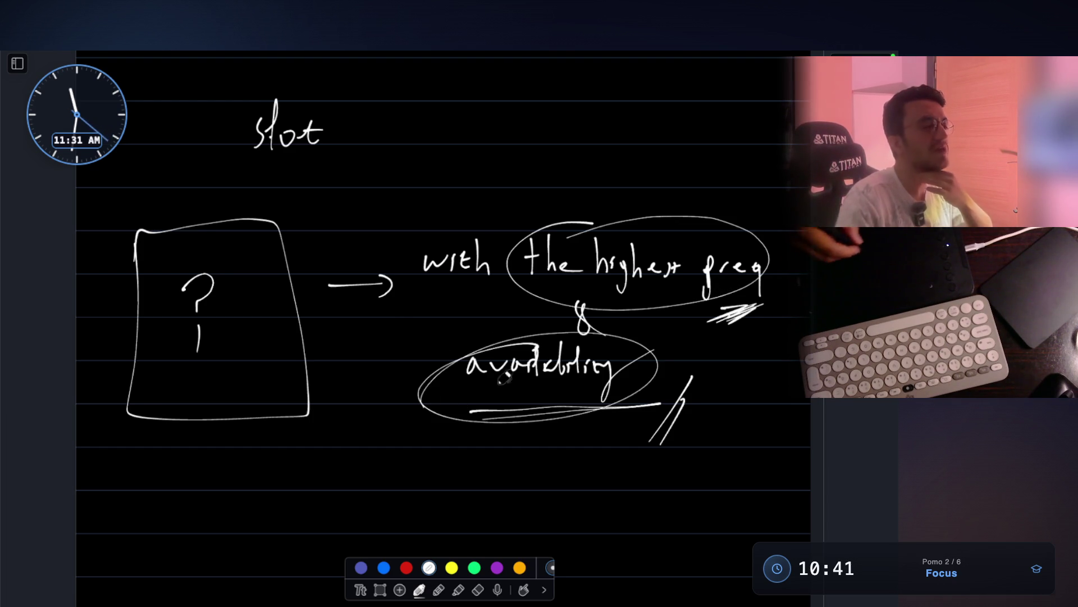
{"action": "key", "text": "ctrl+z"}
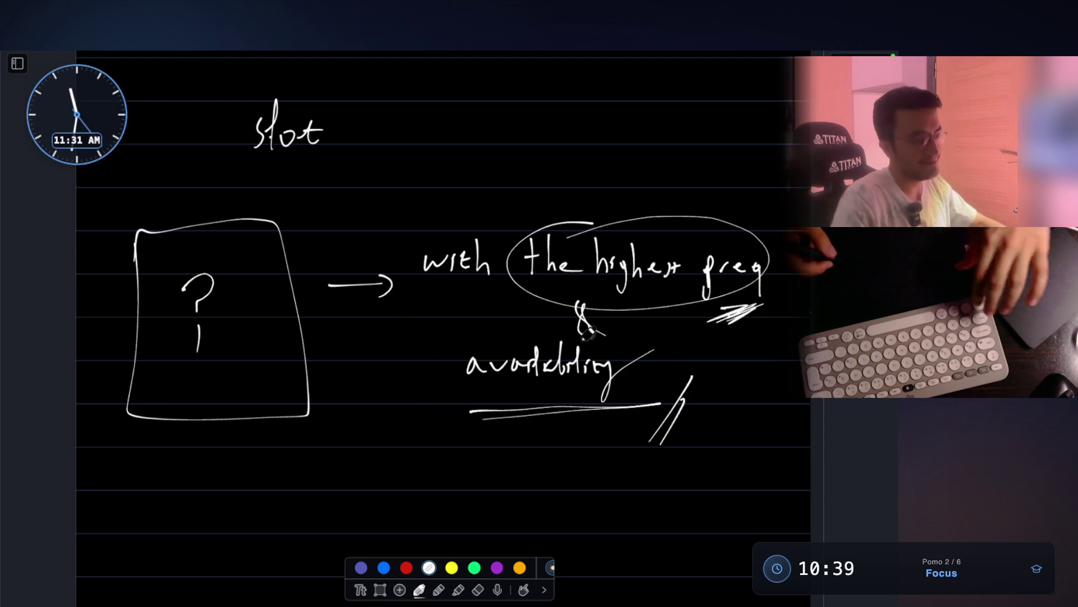
{"action": "scroll", "coordinate": [569, 368], "scroll_direction": "down", "scroll_amount": 2}
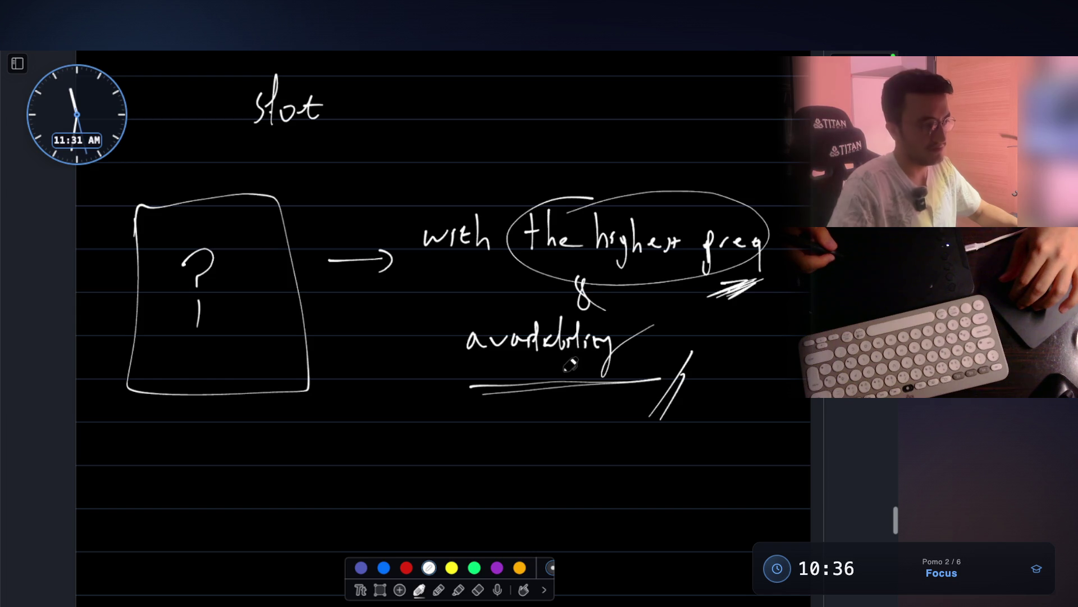
{"action": "scroll", "coordinate": [397, 354], "scroll_direction": "down", "scroll_amount": 5}
{"action": "mouse_move", "coordinate": [399, 385]}
{"action": "left_mouse_down"}
{"action": "mouse_move", "coordinate": [411, 337]}
{"action": "mouse_move", "coordinate": [432, 383]}
{"action": "left_mouse_up"}
{"action": "left_click_drag", "start_coordinate": [399, 361], "coordinate": [433, 358]}
{"action": "mouse_move", "coordinate": [407, 420]}
{"action": "left_mouse_down"}
{"action": "mouse_move", "coordinate": [407, 457]}
{"action": "mouse_move", "coordinate": [425, 493]}
{"action": "left_mouse_up"}
{"action": "scroll", "coordinate": [421, 472], "scroll_direction": "down", "scroll_amount": 1}
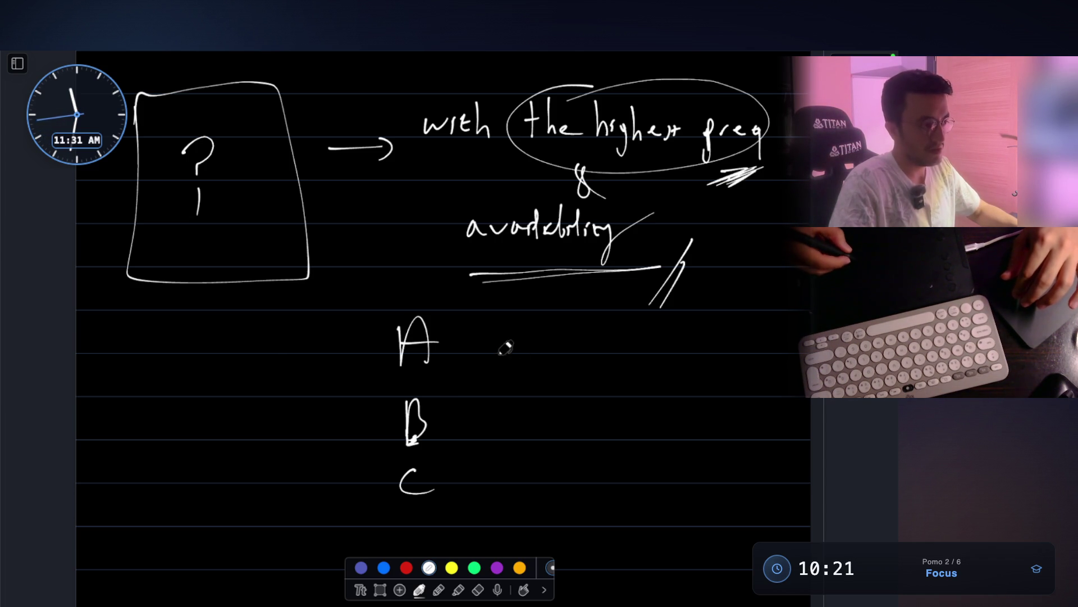
Write 'freq, nextAvail.' beside A and underline nextAvail
{"action": "left_click_drag", "start_coordinate": [511, 347], "coordinate": [560, 374]}
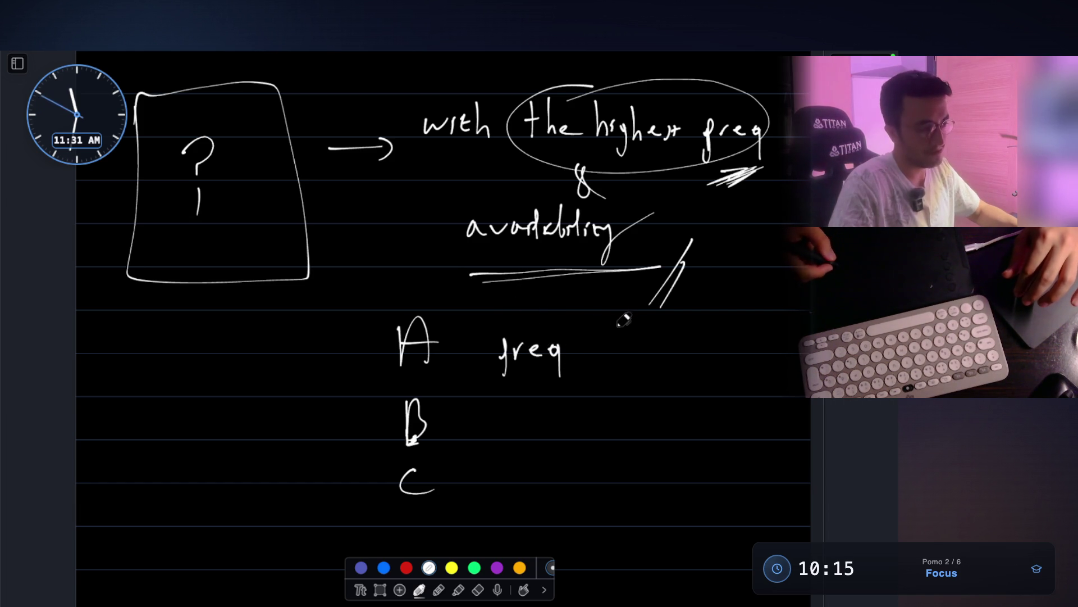
{"action": "mouse_move", "coordinate": [580, 348]}
{"action": "left_mouse_down"}
{"action": "mouse_move", "coordinate": [577, 364]}
{"action": "mouse_move", "coordinate": [659, 358]}
{"action": "mouse_move", "coordinate": [645, 358]}
{"action": "left_mouse_up"}
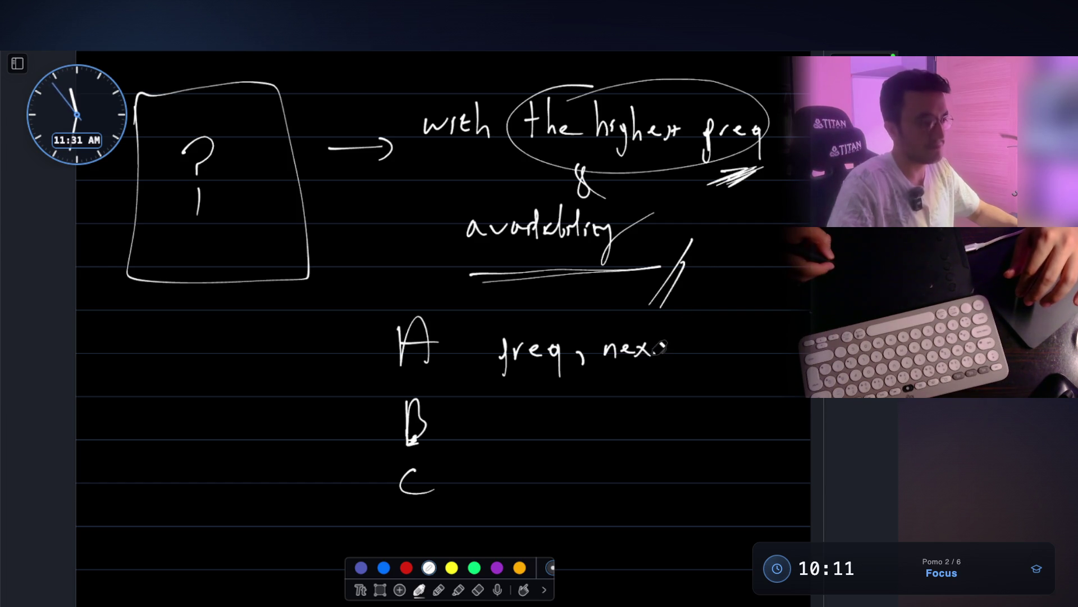
{"action": "left_click_drag", "start_coordinate": [709, 344], "coordinate": [721, 345]}
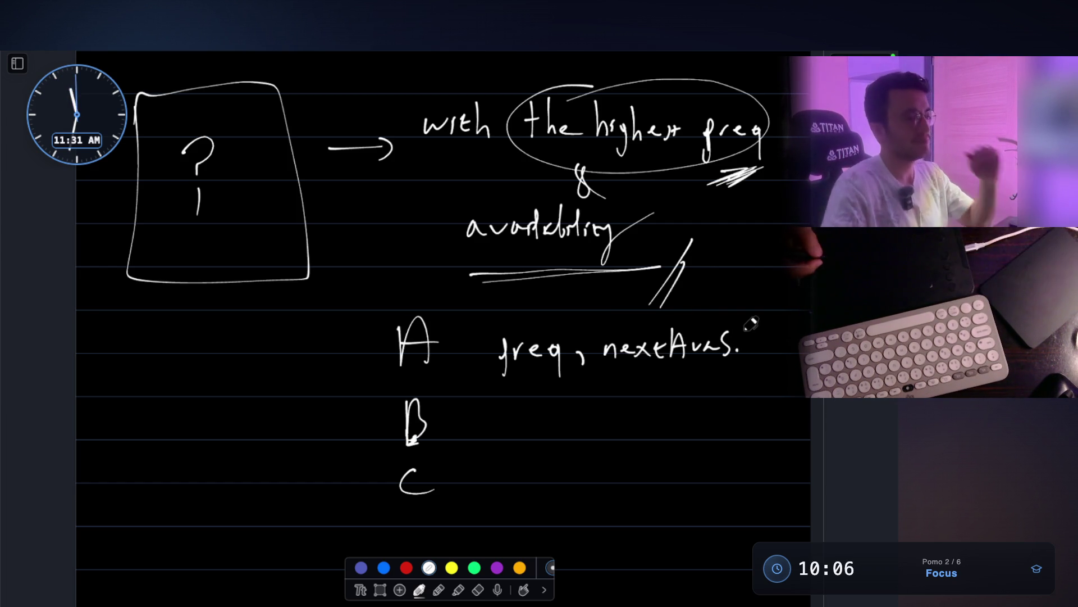
{"action": "left_click_drag", "start_coordinate": [614, 369], "coordinate": [742, 366]}
{"action": "left_click", "coordinate": [734, 342]}
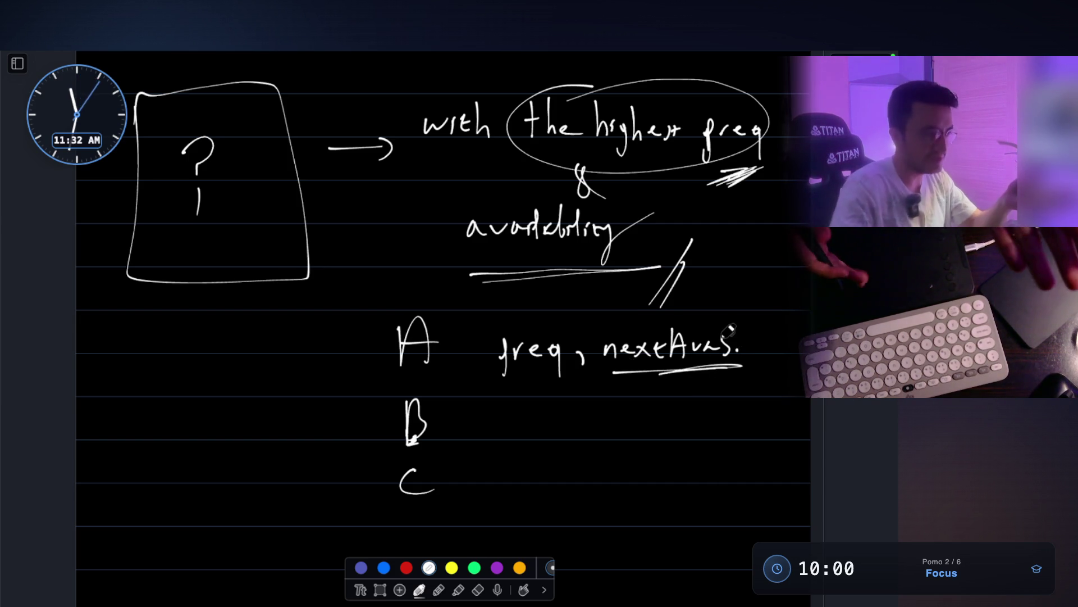
{"action": "scroll", "coordinate": [390, 427], "scroll_direction": "down", "scroll_amount": 2}
Begin a 'while ( )' line below the letter list and start writing inside it
{"action": "left_click_drag", "start_coordinate": [257, 472], "coordinate": [282, 487]}
{"action": "mouse_move", "coordinate": [293, 443]}
{"action": "left_mouse_down"}
{"action": "mouse_move", "coordinate": [317, 487]}
{"action": "mouse_move", "coordinate": [331, 487]}
{"action": "left_mouse_up"}
{"action": "left_click_drag", "start_coordinate": [332, 442], "coordinate": [345, 485]}
{"action": "left_click_drag", "start_coordinate": [390, 442], "coordinate": [410, 492]}
{"action": "left_click_drag", "start_coordinate": [659, 426], "coordinate": [647, 477]}
{"action": "left_click_drag", "start_coordinate": [474, 469], "coordinate": [480, 479]}
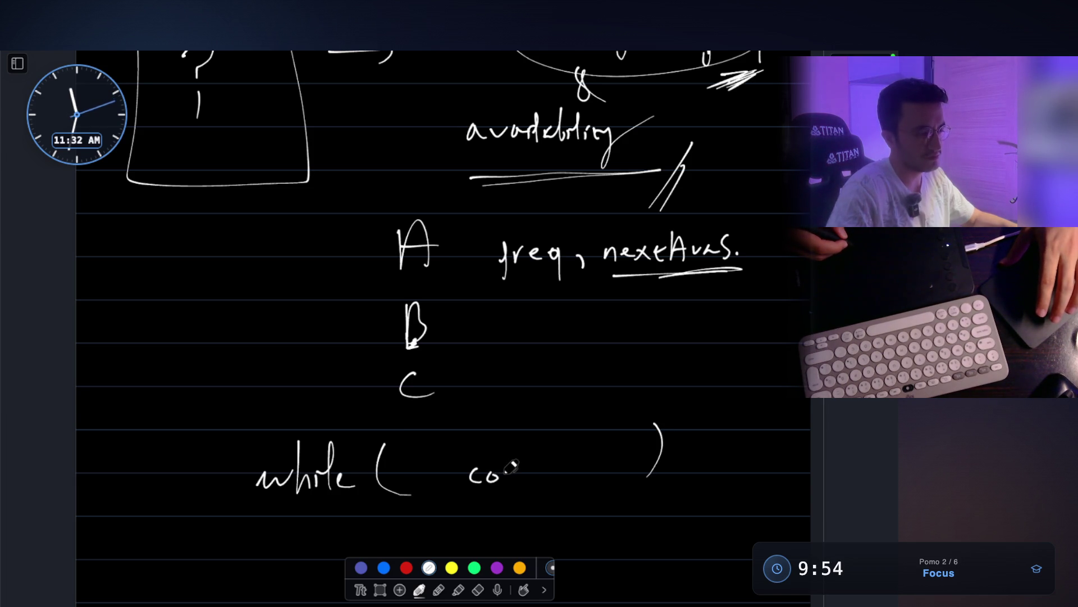
Handwrite the loop condition, start the if statement and make its comparison a double equals
{"action": "key", "text": "ctrl+z"}
{"action": "key", "text": "ctrl+z"}
{"action": "mouse_move", "coordinate": [464, 462]}
{"action": "left_mouse_down"}
{"action": "mouse_move", "coordinate": [465, 476]}
{"action": "mouse_move", "coordinate": [482, 477]}
{"action": "left_mouse_up"}
{"action": "left_click_drag", "start_coordinate": [488, 462], "coordinate": [490, 477]}
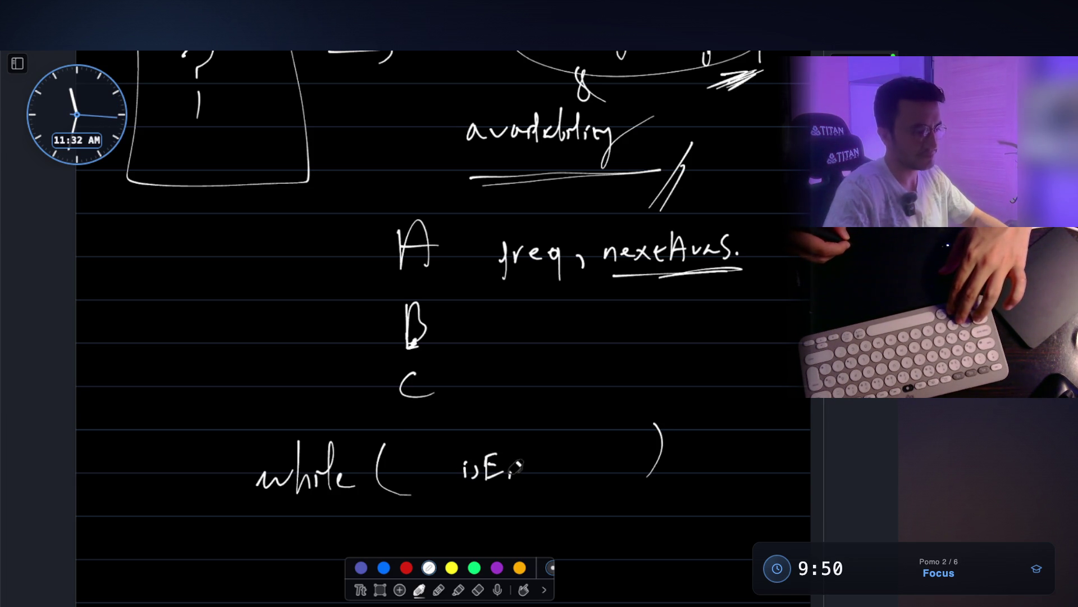
{"action": "left_click_drag", "start_coordinate": [563, 459], "coordinate": [588, 460]}
{"action": "scroll", "coordinate": [525, 378], "scroll_direction": "down", "scroll_amount": 4}
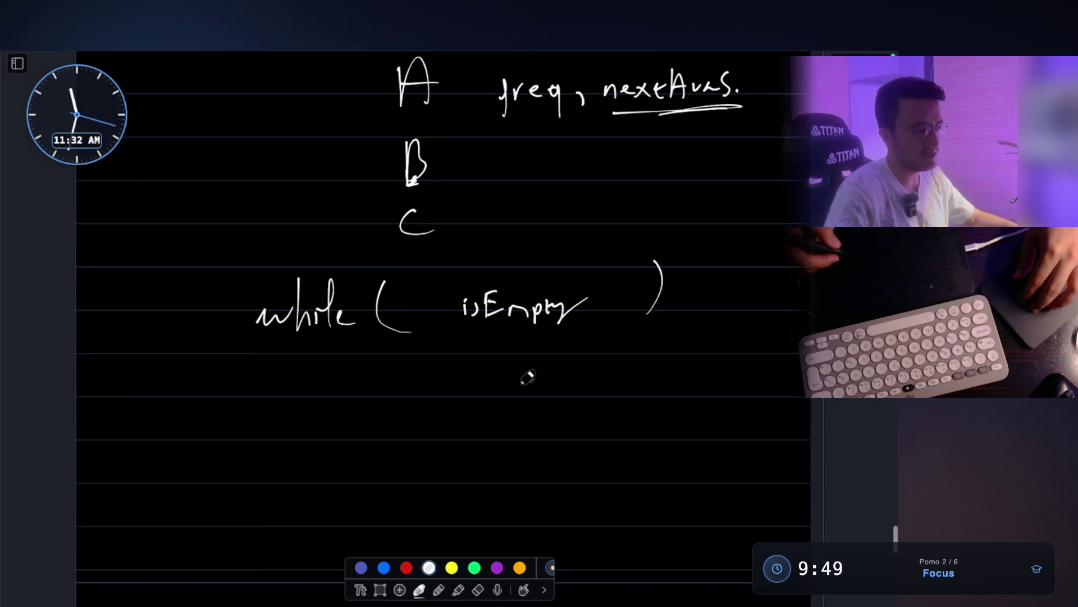
{"action": "left_click_drag", "start_coordinate": [363, 410], "coordinate": [370, 454]}
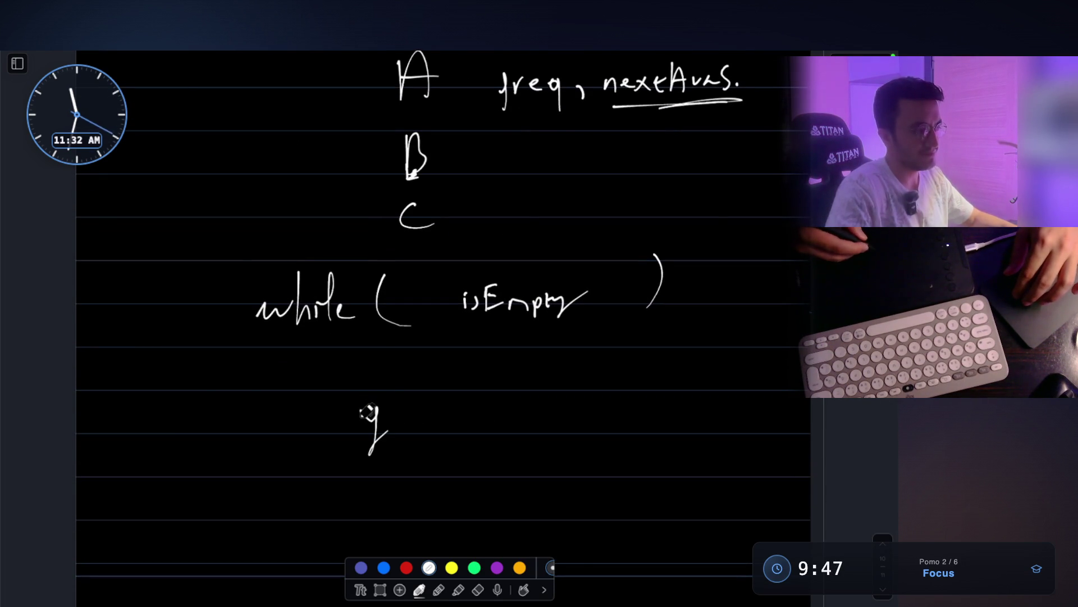
{"action": "scroll", "coordinate": [428, 393], "scroll_direction": "up", "scroll_amount": 2}
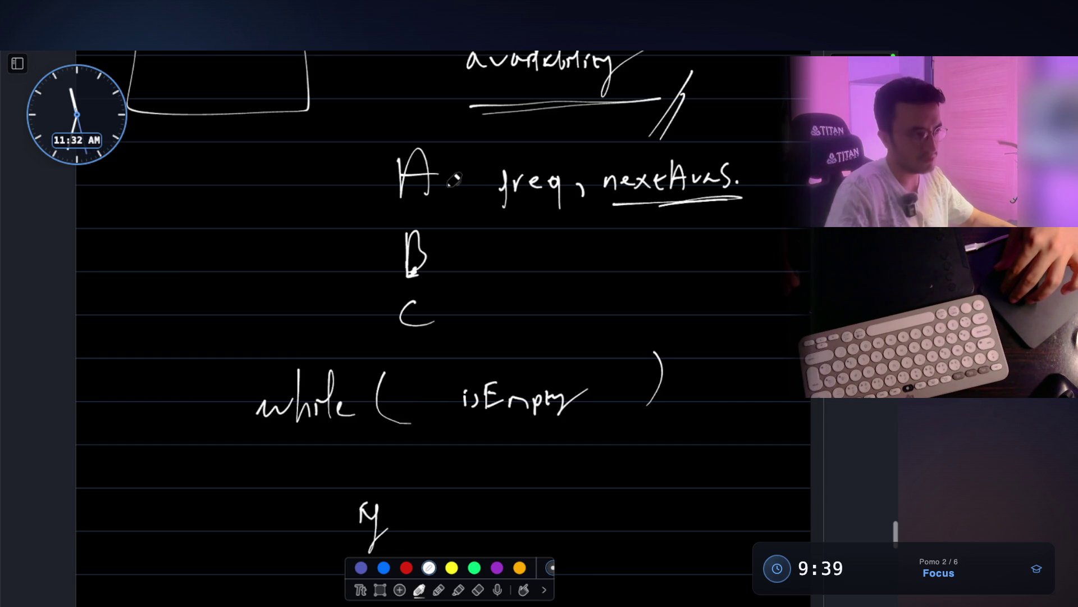
{"action": "scroll", "coordinate": [456, 180], "scroll_direction": "down", "scroll_amount": 1}
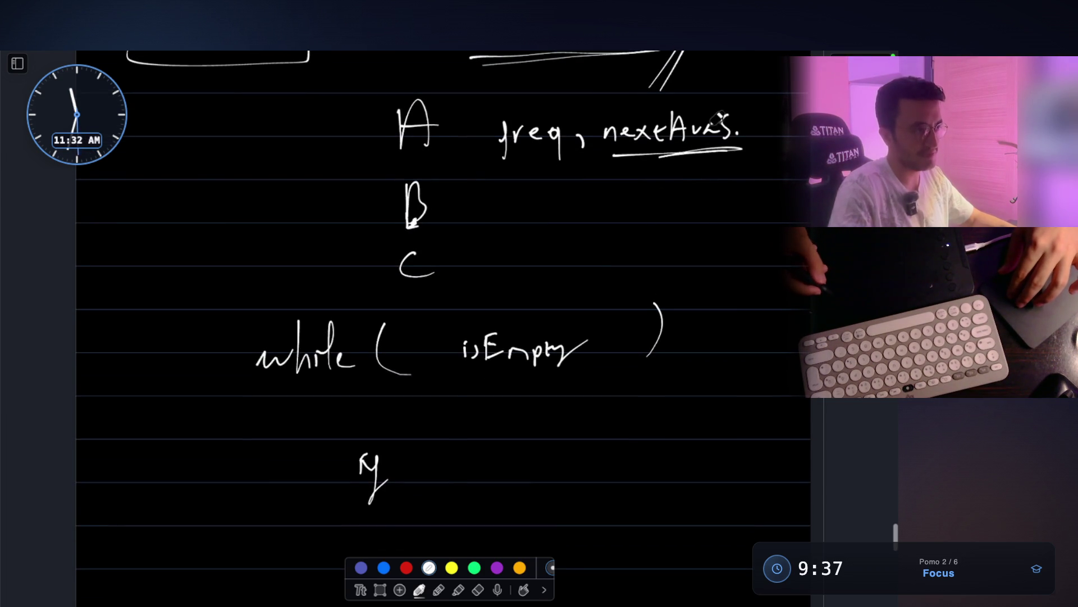
{"action": "scroll", "coordinate": [571, 272], "scroll_direction": "down", "scroll_amount": 1}
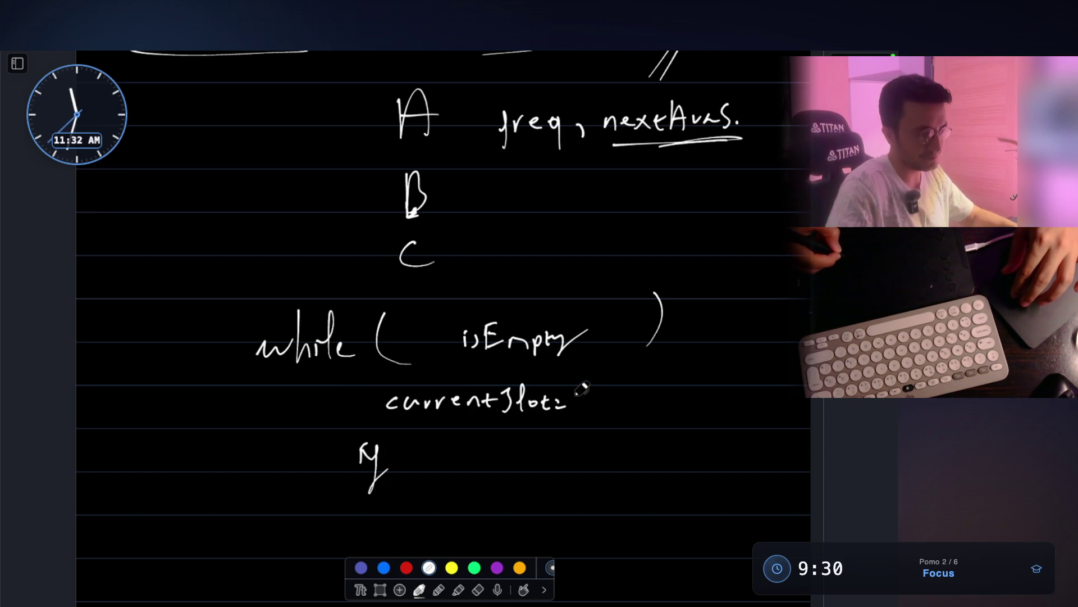
{"action": "left_click_drag", "start_coordinate": [563, 402], "coordinate": [559, 413]}
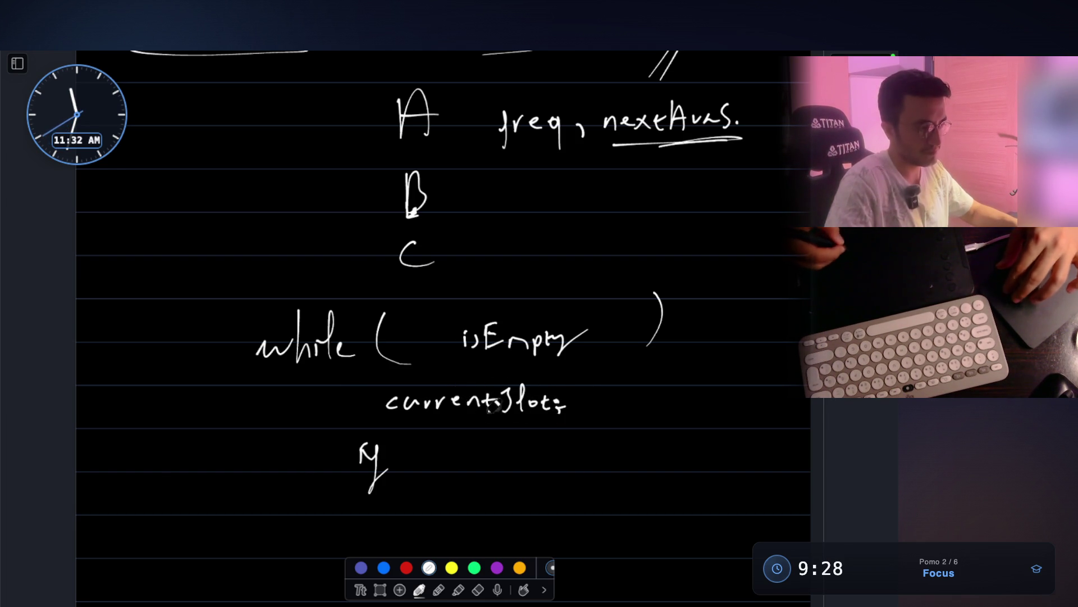
{"action": "left_click_drag", "start_coordinate": [410, 440], "coordinate": [410, 486]}
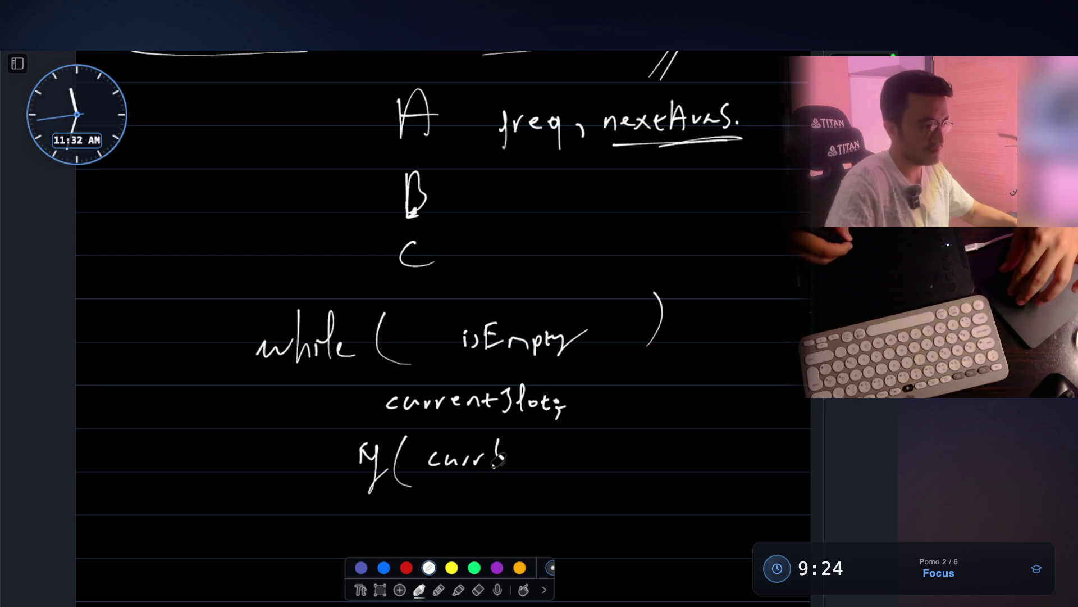
{"action": "left_click_drag", "start_coordinate": [544, 452], "coordinate": [554, 453]}
{"action": "left_click_drag", "start_coordinate": [543, 461], "coordinate": [553, 461]}
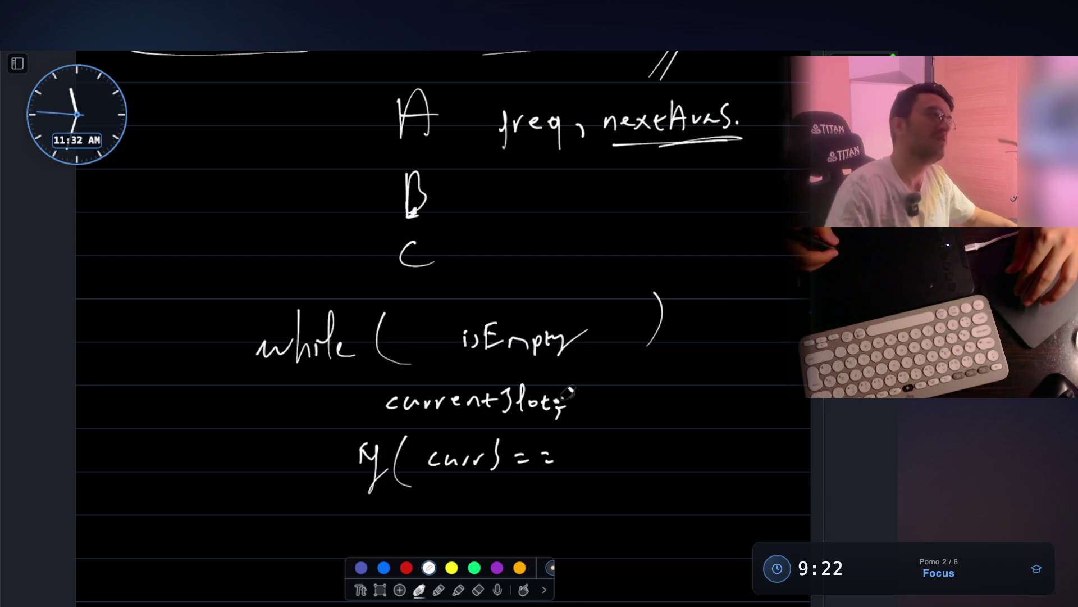
Draw an arrow at A and finish the condition as map.get(highest));
{"action": "left_click_drag", "start_coordinate": [309, 181], "coordinate": [369, 136]}
{"action": "left_click_drag", "start_coordinate": [353, 140], "coordinate": [367, 164]}
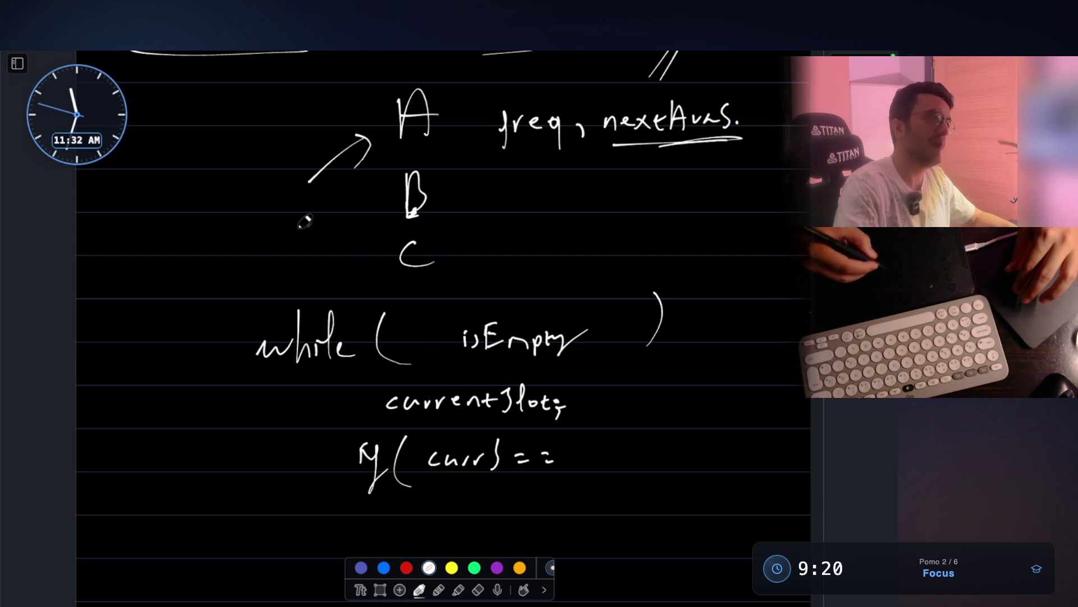
{"action": "scroll", "coordinate": [621, 353], "scroll_direction": "down", "scroll_amount": 1}
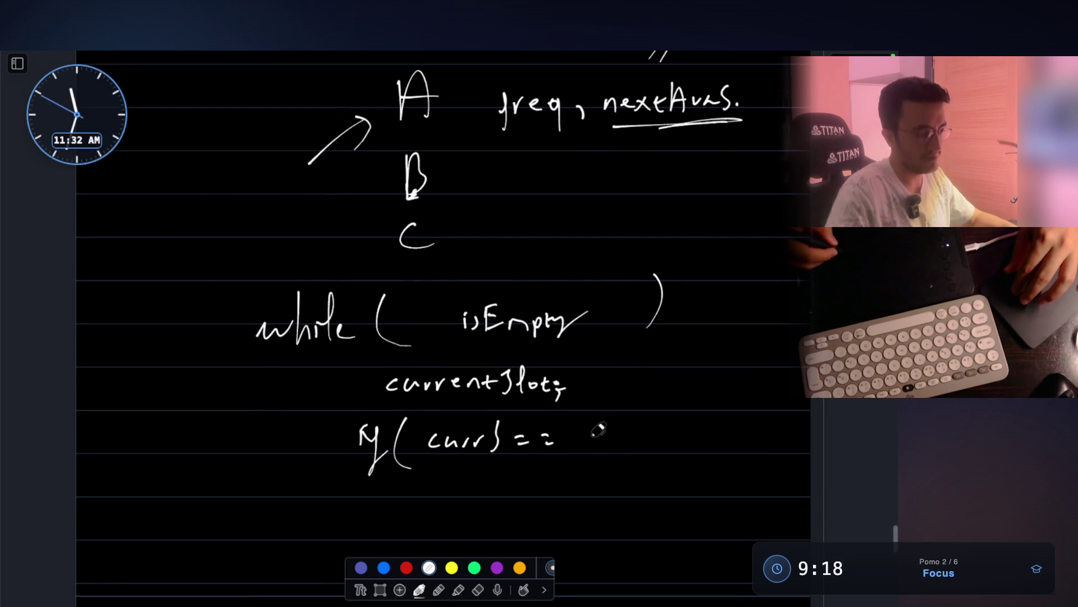
{"action": "mouse_move", "coordinate": [638, 430]}
{"action": "left_mouse_down"}
{"action": "mouse_move", "coordinate": [627, 454]}
{"action": "mouse_move", "coordinate": [647, 443]}
{"action": "left_mouse_up"}
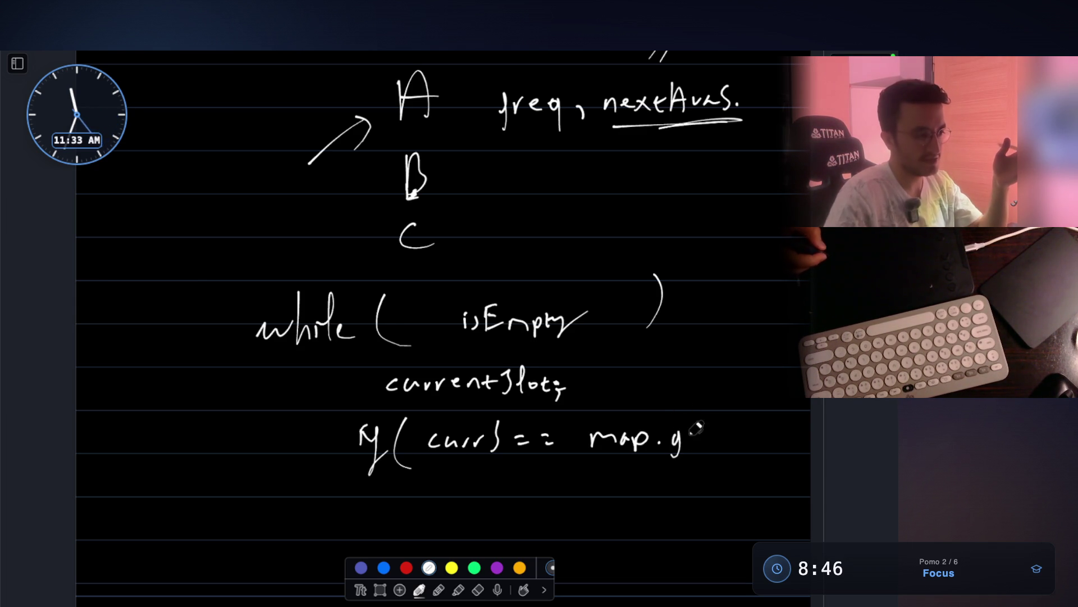
{"action": "mouse_move", "coordinate": [707, 429]}
{"action": "left_mouse_down"}
{"action": "mouse_move", "coordinate": [722, 447]}
{"action": "mouse_move", "coordinate": [769, 447]}
{"action": "mouse_move", "coordinate": [779, 430]}
{"action": "mouse_move", "coordinate": [803, 455]}
{"action": "left_mouse_up"}
{"action": "left_click", "coordinate": [805, 432]}
{"action": "scroll", "coordinate": [684, 365], "scroll_direction": "down", "scroll_amount": 2}
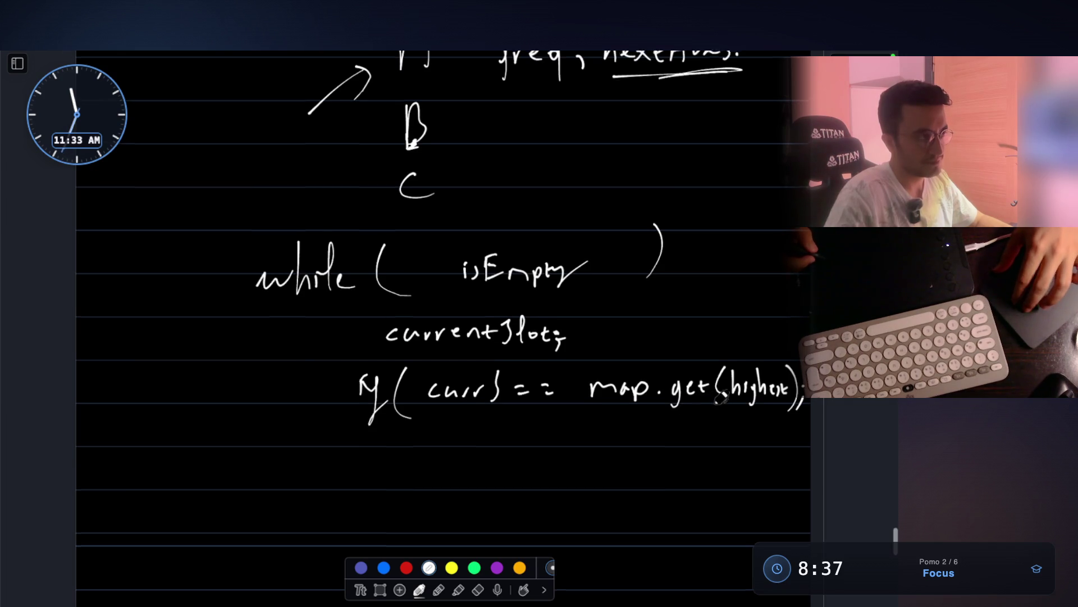
{"action": "scroll", "coordinate": [720, 401], "scroll_direction": "up", "scroll_amount": 3}
{"action": "scroll", "coordinate": [714, 109], "scroll_direction": "up", "scroll_amount": 1}
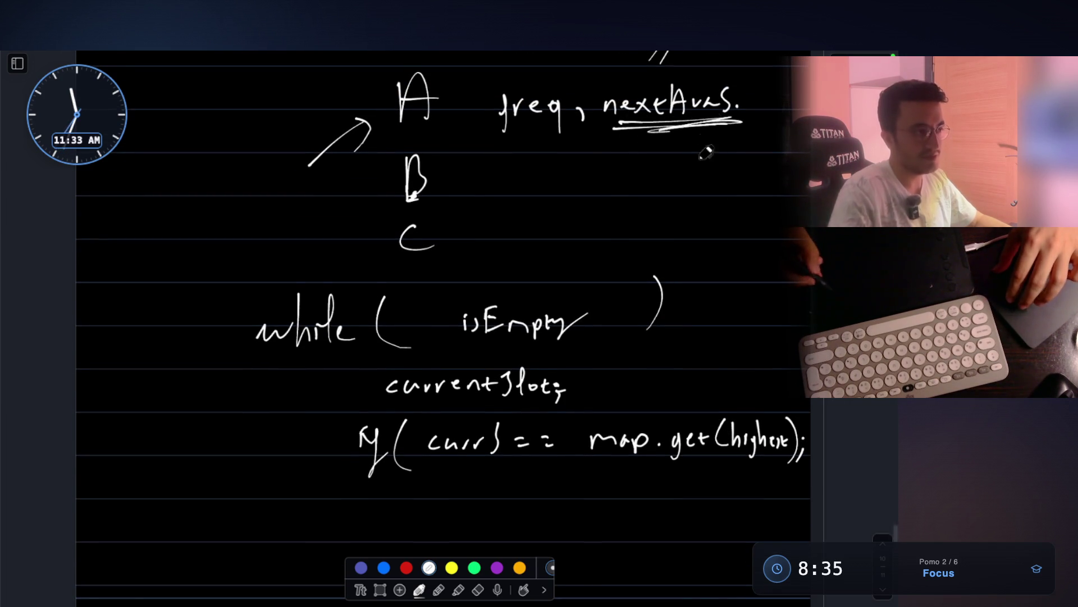
{"action": "scroll", "coordinate": [794, 384], "scroll_direction": "down", "scroll_amount": 1}
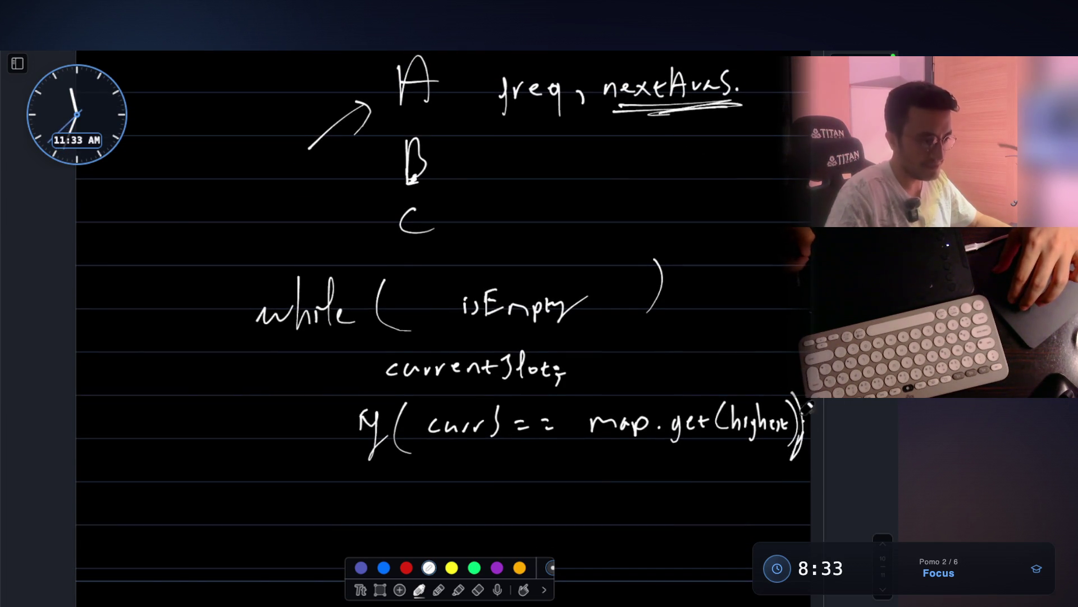
{"action": "scroll", "coordinate": [510, 476], "scroll_direction": "down", "scroll_amount": 2}
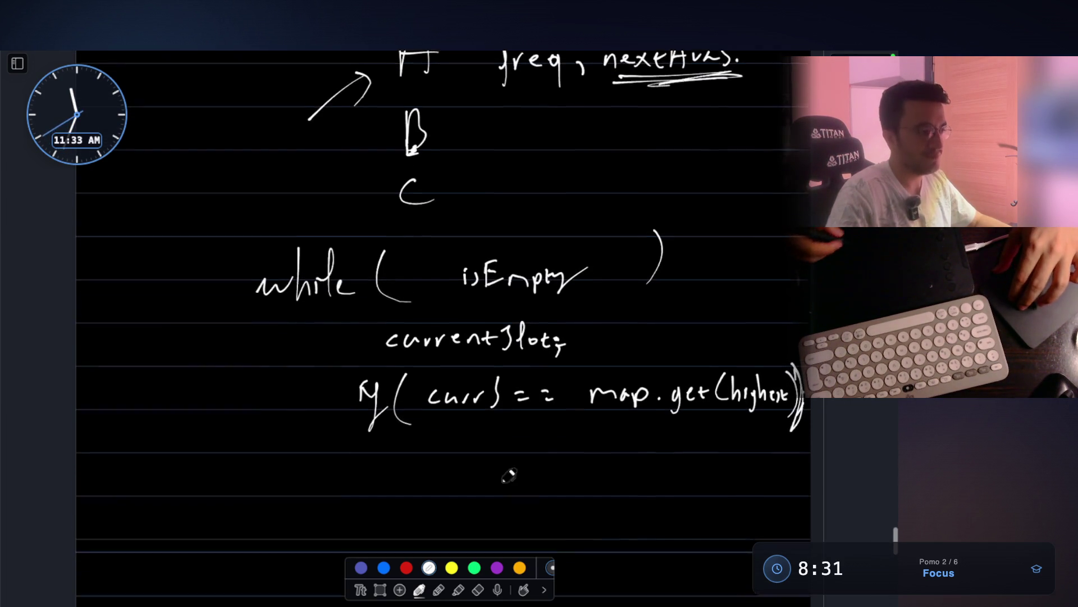
{"action": "scroll", "coordinate": [509, 476], "scroll_direction": "down", "scroll_amount": 1}
Write freq -= 1; and highest -= 1; below the condition, then return to the video
{"action": "mouse_move", "coordinate": [462, 467]}
{"action": "left_mouse_down"}
{"action": "mouse_move", "coordinate": [497, 442]}
{"action": "mouse_move", "coordinate": [536, 441]}
{"action": "left_mouse_up"}
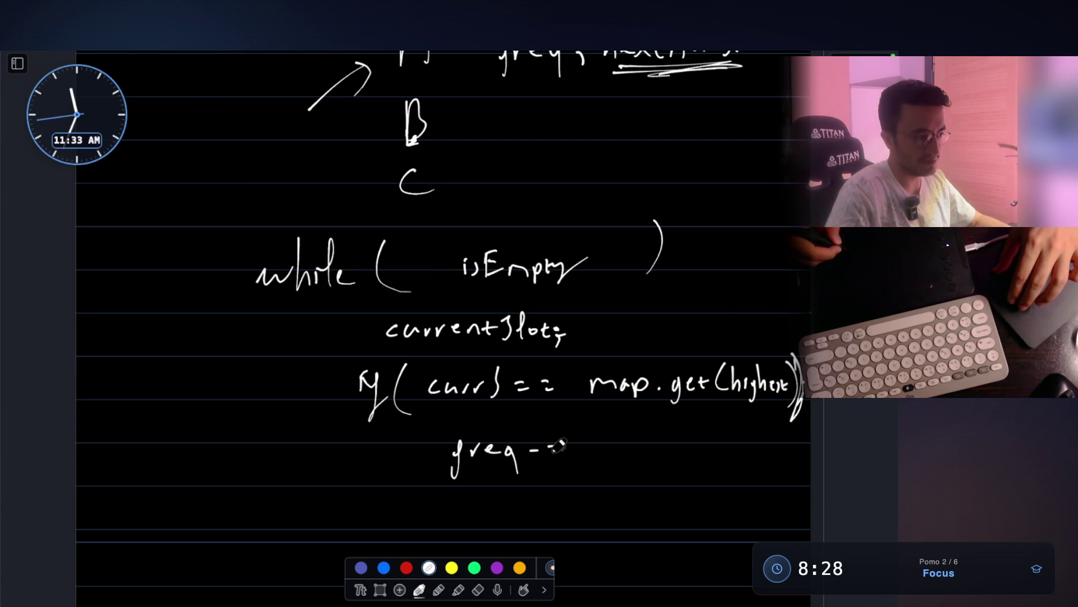
{"action": "left_click_drag", "start_coordinate": [604, 447], "coordinate": [596, 475]}
{"action": "scroll", "coordinate": [556, 405], "scroll_direction": "down", "scroll_amount": 6}
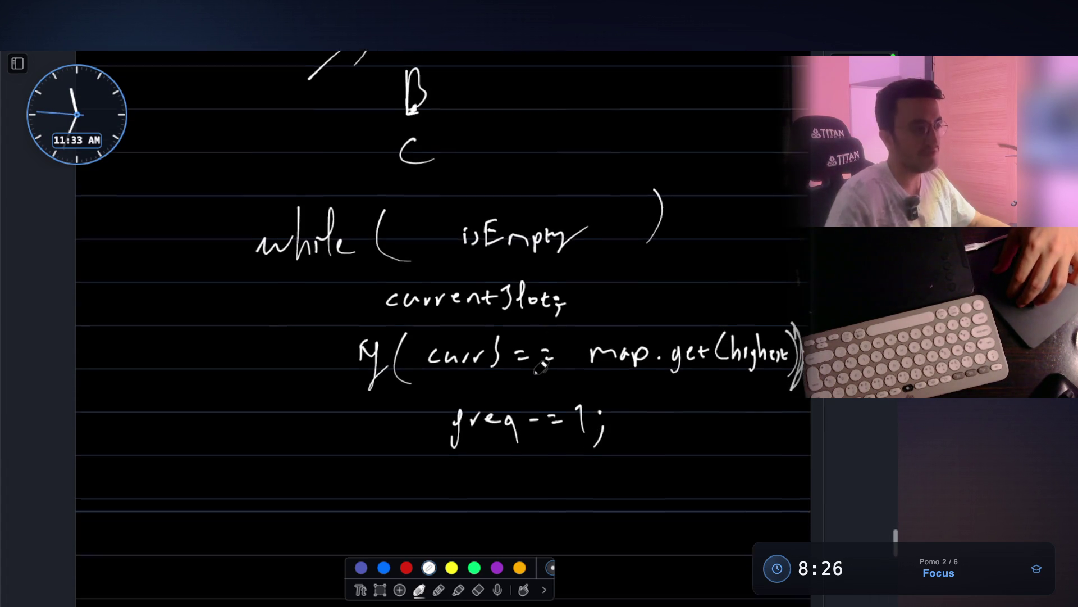
{"action": "left_click_drag", "start_coordinate": [738, 333], "coordinate": [785, 331]}
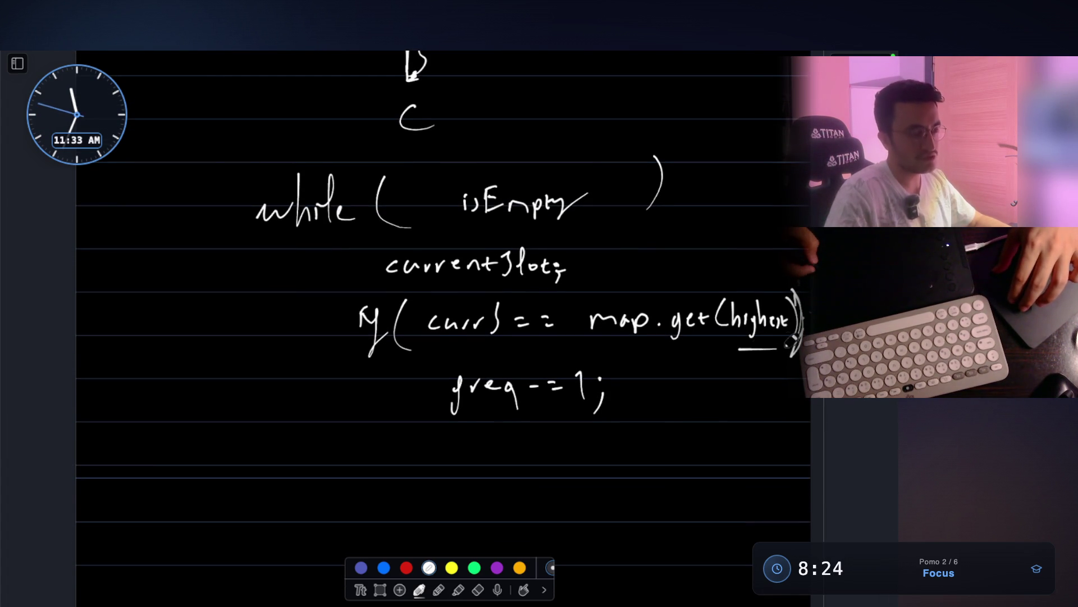
{"action": "scroll", "coordinate": [774, 286], "scroll_direction": "down", "scroll_amount": 2}
{"action": "scroll", "coordinate": [774, 286], "scroll_direction": "down", "scroll_amount": 3}
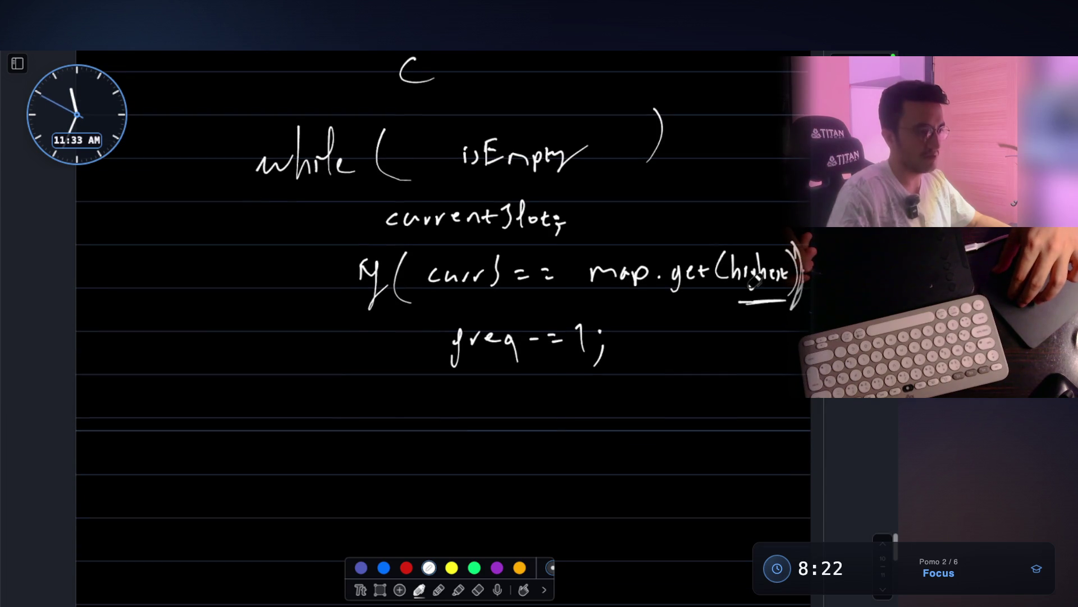
{"action": "mouse_move", "coordinate": [369, 413]}
{"action": "left_mouse_down"}
{"action": "mouse_move", "coordinate": [371, 442]}
{"action": "mouse_move", "coordinate": [398, 421]}
{"action": "mouse_move", "coordinate": [408, 451]}
{"action": "left_mouse_up"}
{"action": "left_click_drag", "start_coordinate": [420, 400], "coordinate": [468, 439]}
{"action": "left_click_drag", "start_coordinate": [459, 427], "coordinate": [524, 430]}
{"action": "mouse_move", "coordinate": [544, 408]}
{"action": "left_mouse_down"}
{"action": "mouse_move", "coordinate": [546, 437]}
{"action": "mouse_move", "coordinate": [563, 438]}
{"action": "left_mouse_up"}
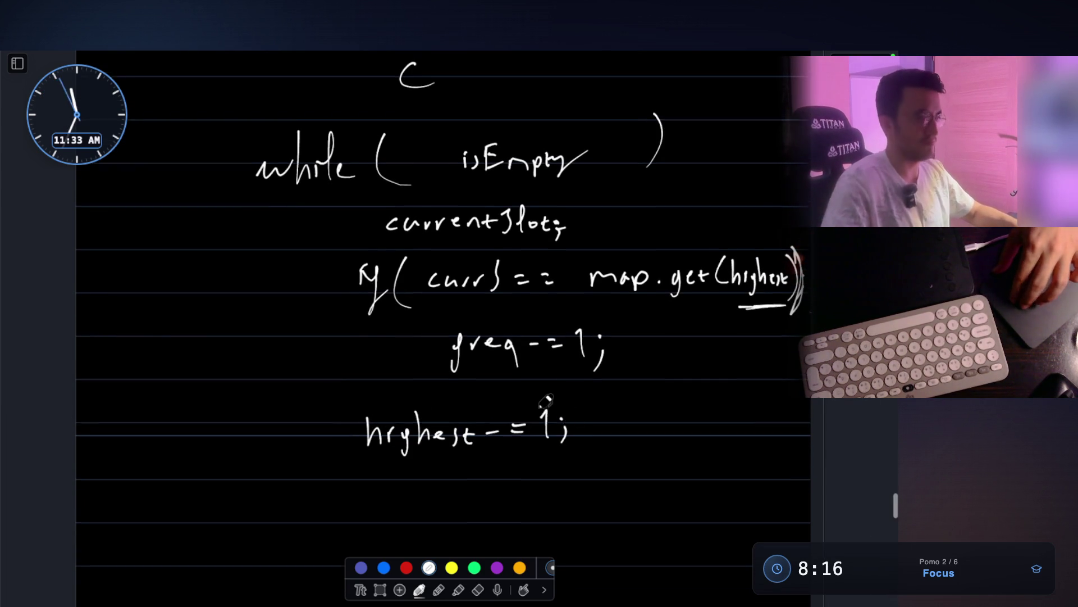
{"action": "scroll", "coordinate": [546, 401], "scroll_direction": "up", "scroll_amount": 2}
{"action": "scroll", "coordinate": [546, 400], "scroll_direction": "down", "scroll_amount": 3}
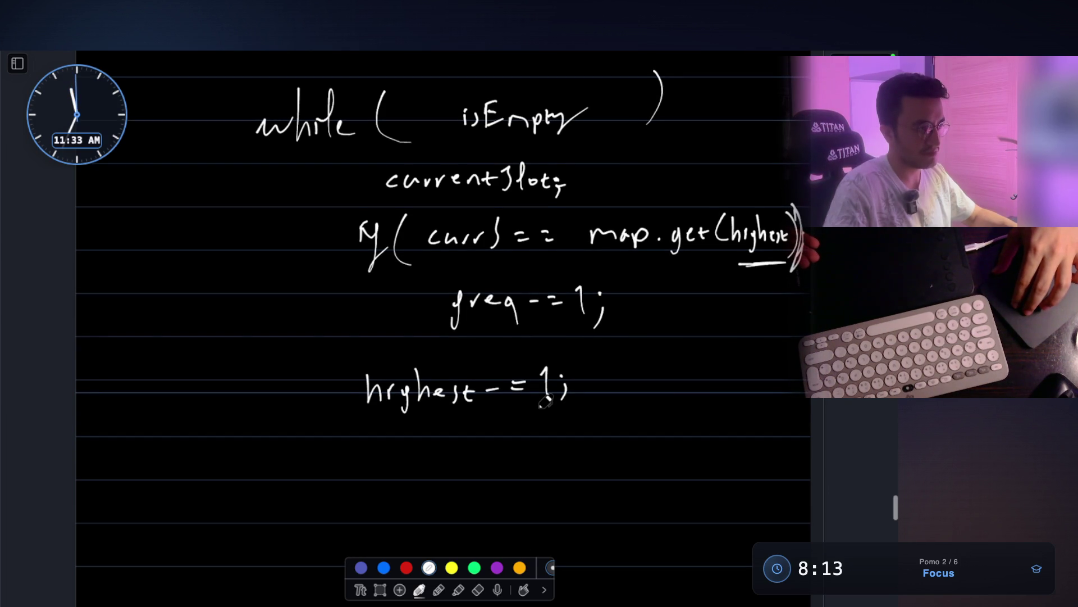
{"action": "scroll", "coordinate": [545, 400], "scroll_direction": "up", "scroll_amount": 2}
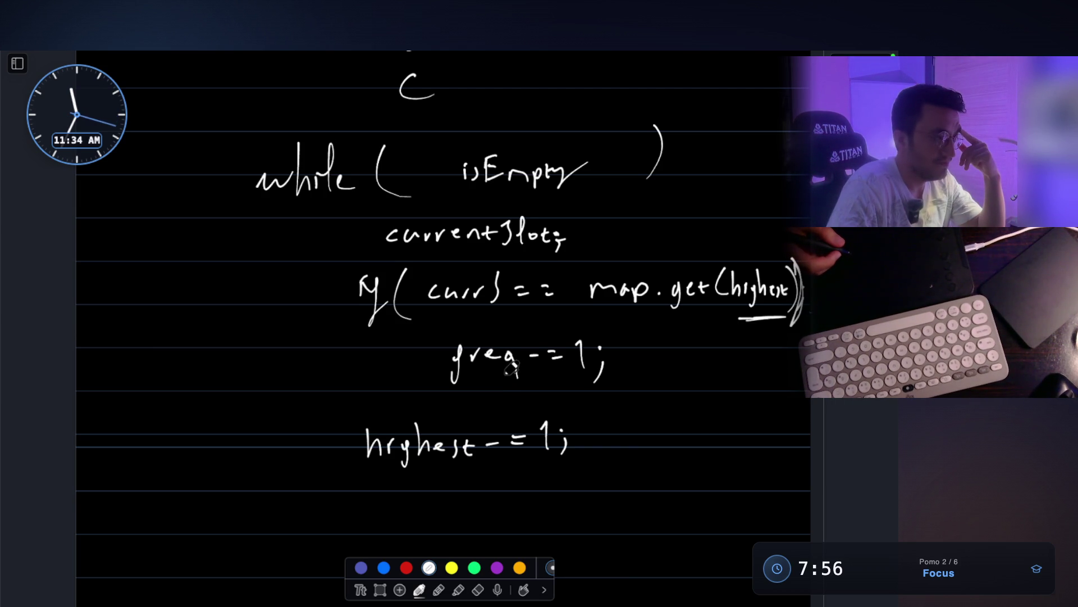
{"action": "key", "text": "super+Tab"}
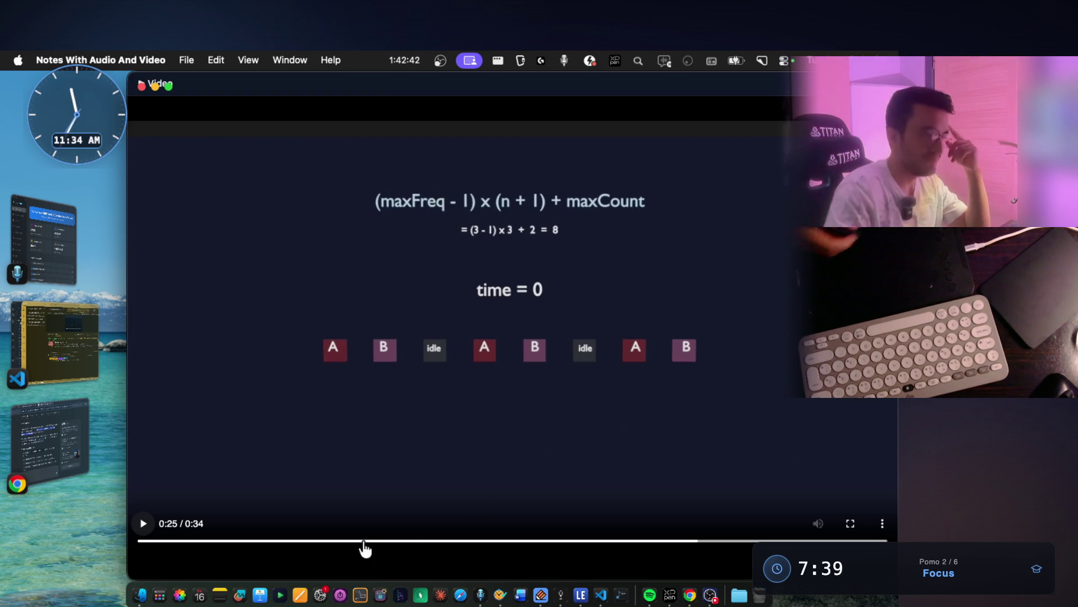
Rewind the Task Scheduler video to about 0:03 and pause at 0:04 on the A:3 B:3 slide
{"action": "left_click", "coordinate": [218, 543]}
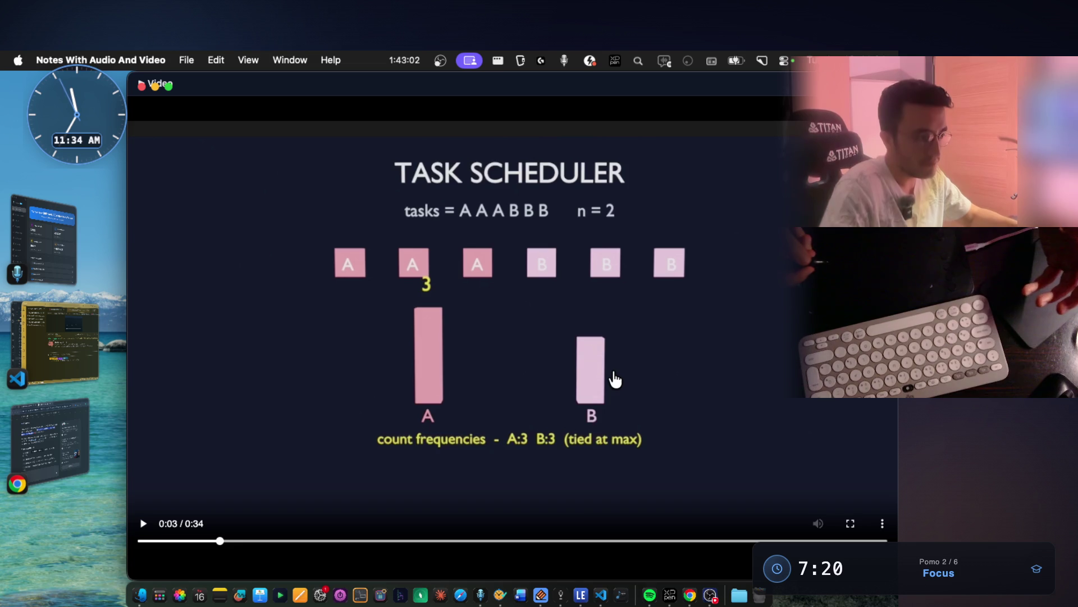
{"action": "left_click", "coordinate": [145, 526]}
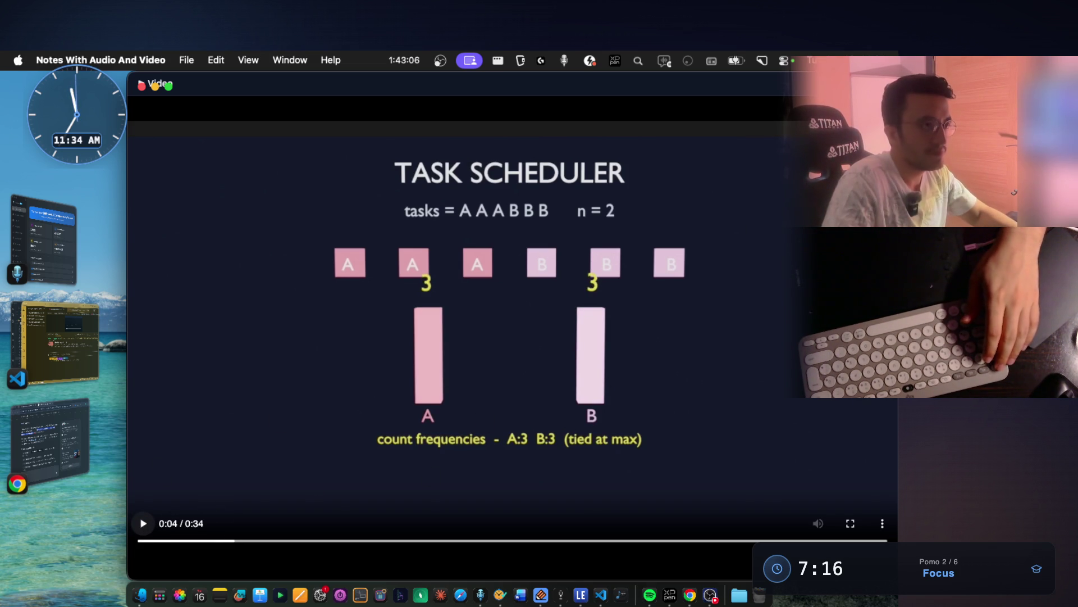
Close the player and open the Task Scheduler video in the default app
{"action": "left_click", "coordinate": [143, 85]}
{"action": "scroll", "coordinate": [464, 369], "scroll_direction": "down", "scroll_amount": 2}
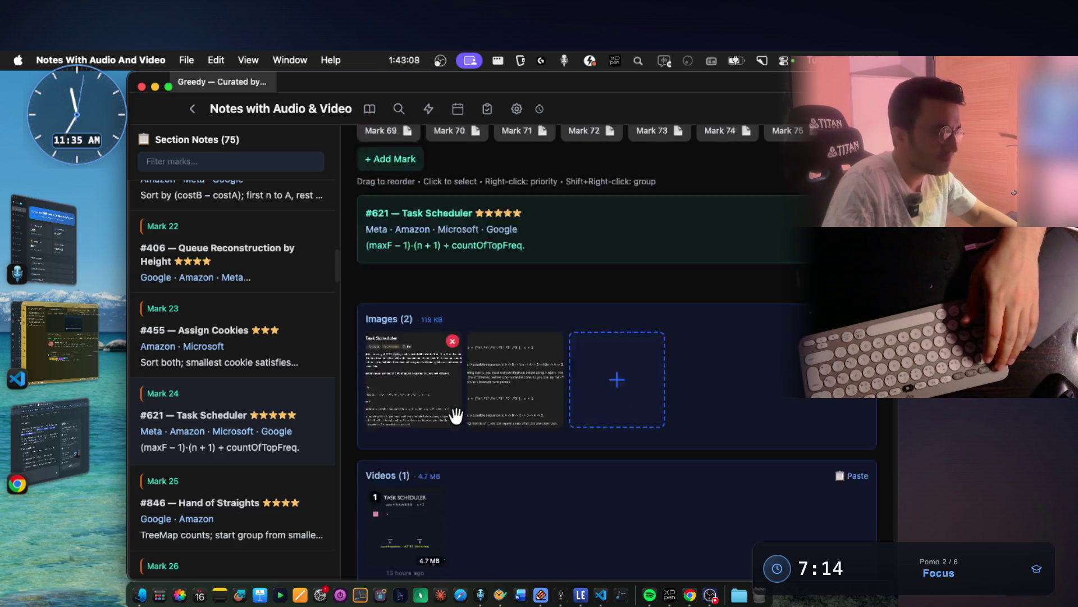
{"action": "scroll", "coordinate": [417, 346], "scroll_direction": "down", "scroll_amount": 3}
{"action": "right_click", "coordinate": [419, 346]}
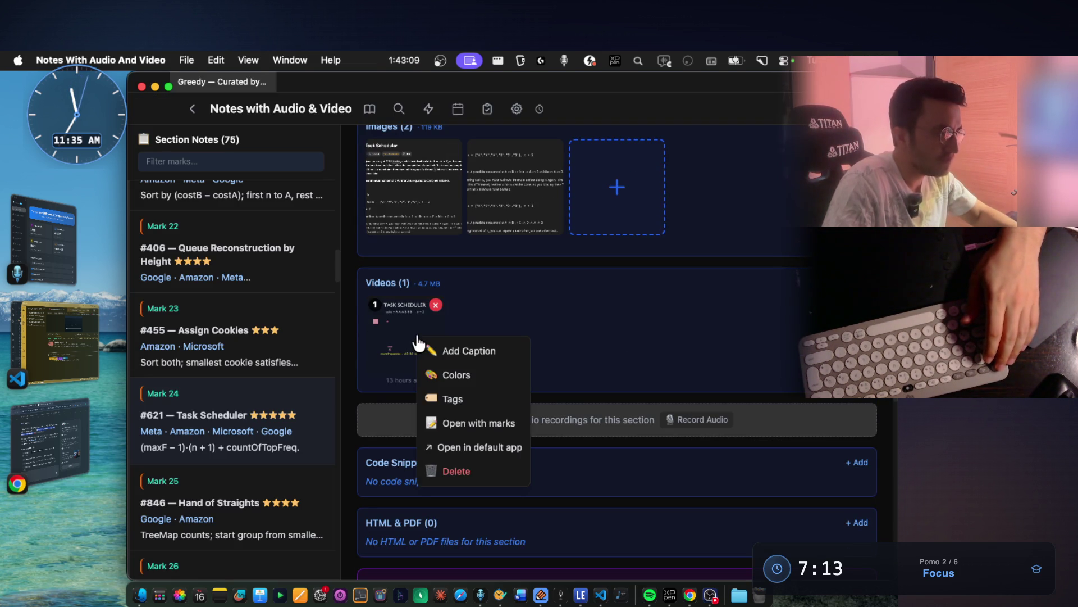
{"action": "left_click", "coordinate": [487, 446]}
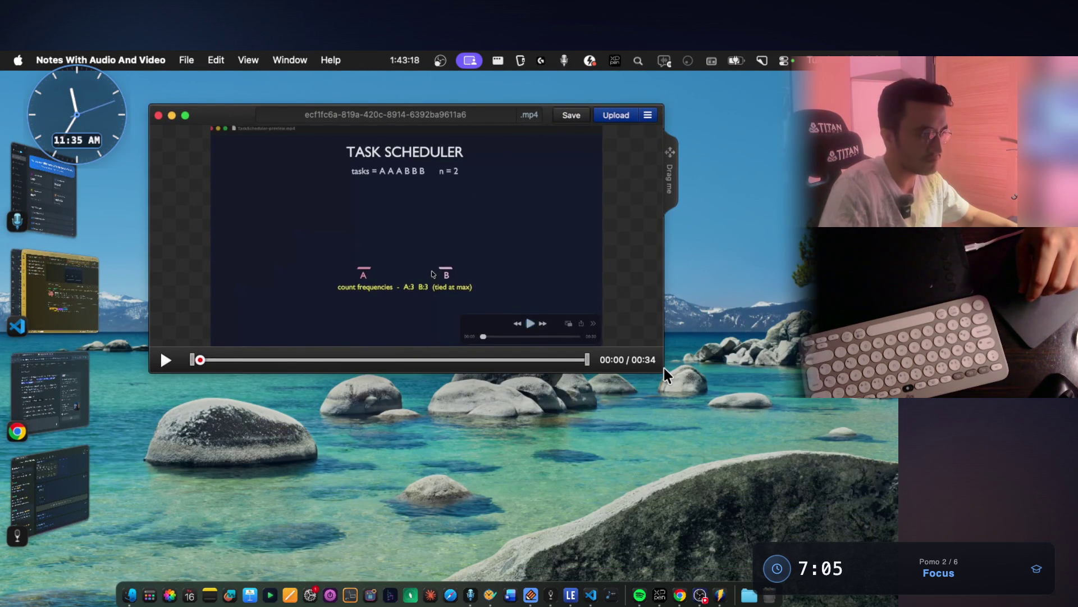
Enlarge the Monosnap player, skip ahead to the 3-row grid slide at 0:11, then close it
{"action": "left_click", "coordinate": [664, 368]}
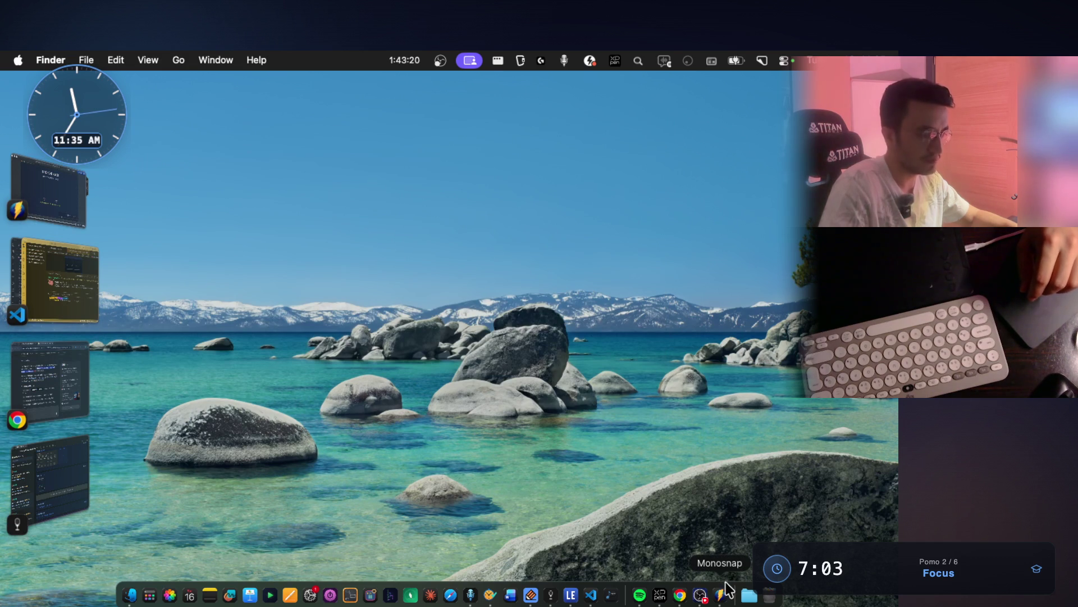
{"action": "left_click", "coordinate": [720, 595]}
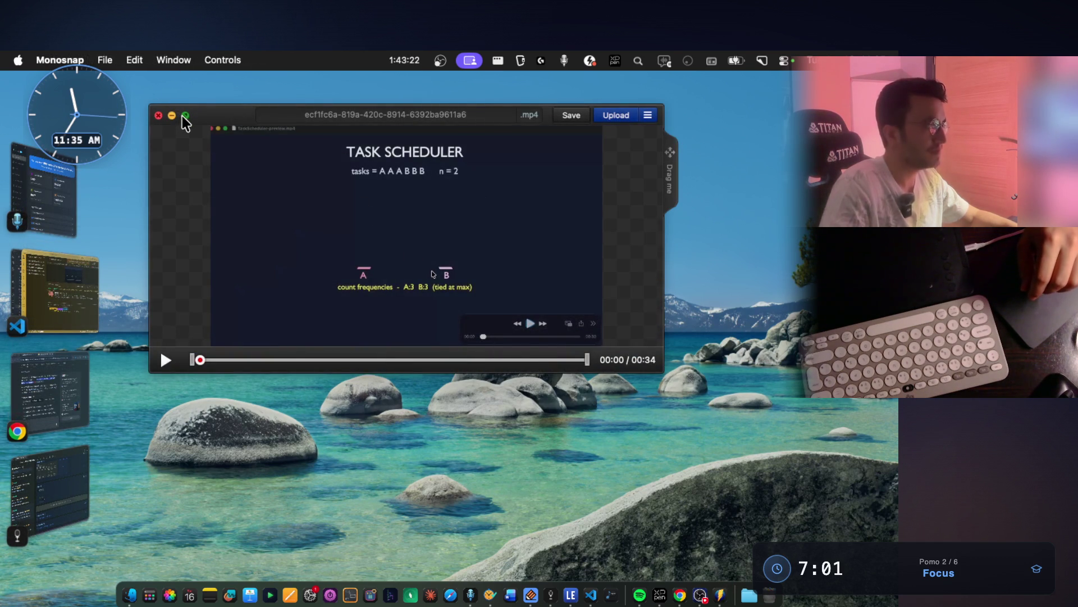
{"action": "left_click", "coordinate": [185, 116]}
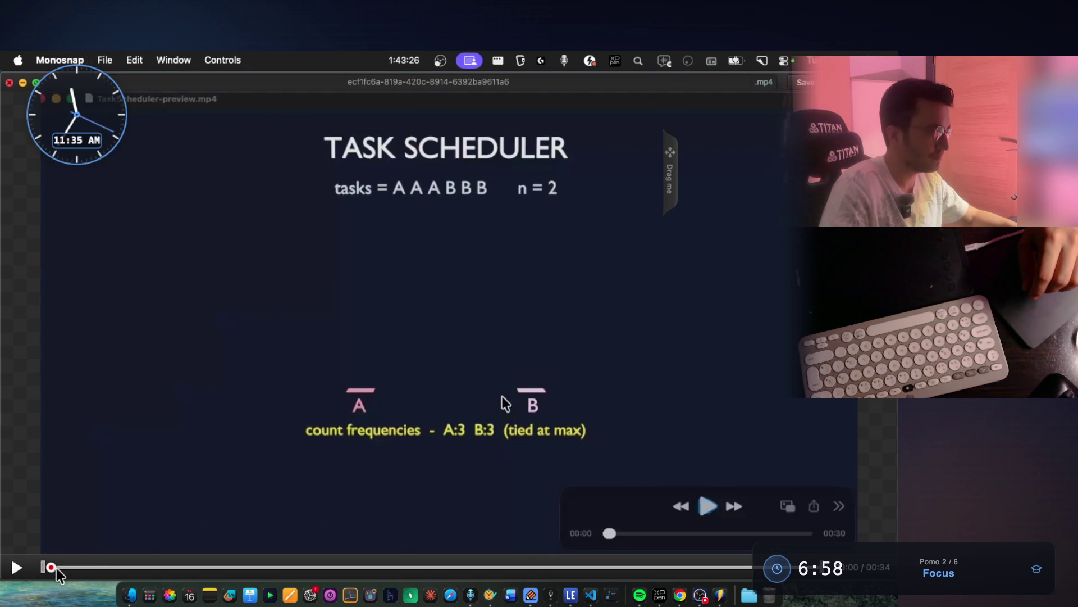
{"action": "mouse_move", "coordinate": [59, 578]}
{"action": "left_mouse_down"}
{"action": "mouse_move", "coordinate": [246, 561]}
{"action": "mouse_move", "coordinate": [312, 542]}
{"action": "left_mouse_up"}
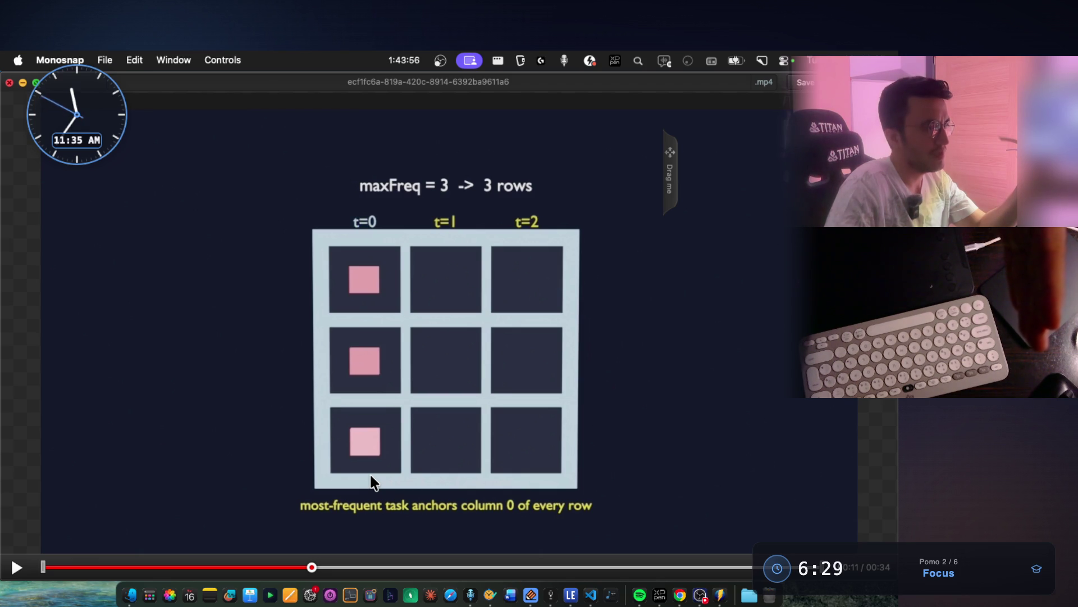
{"action": "left_click", "coordinate": [667, 172]}
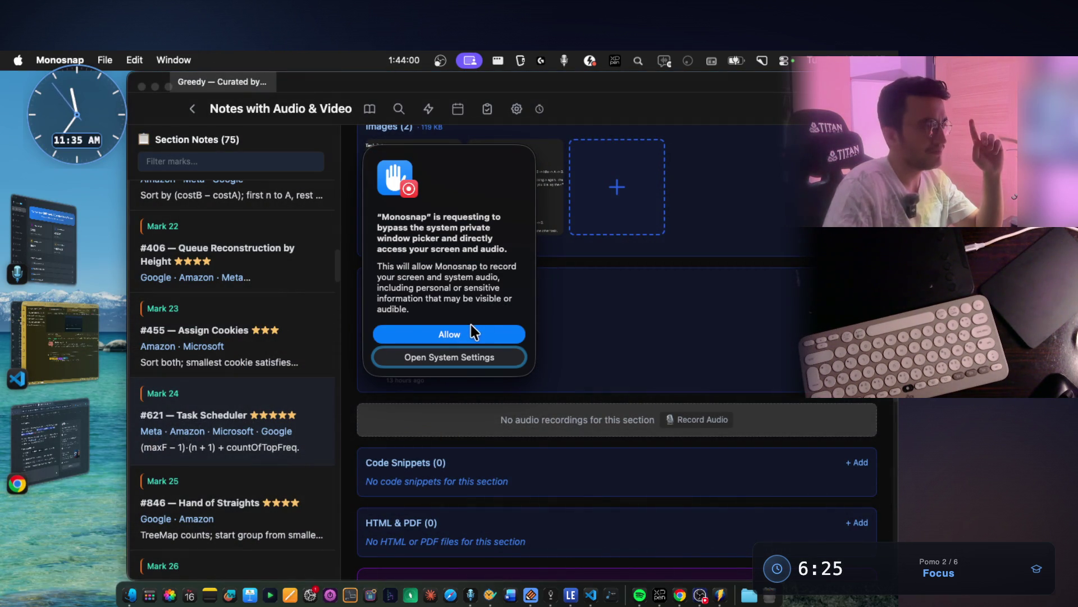
Allow Monosnap screen access, quit Monosnap, and reopen the Task Scheduler video
{"action": "left_click", "coordinate": [470, 335]}
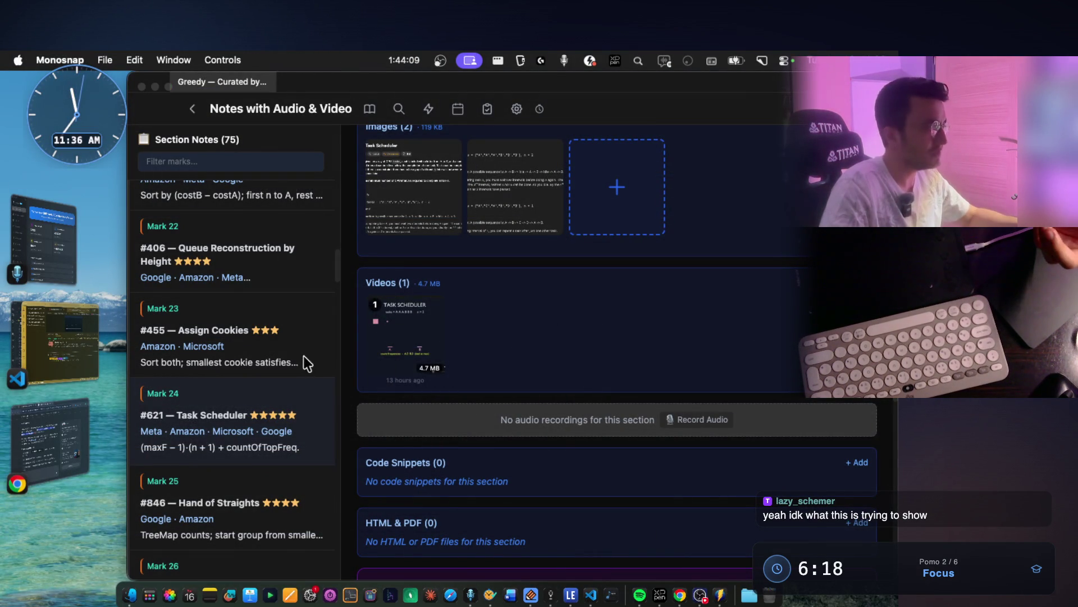
{"action": "right_click", "coordinate": [720, 601]}
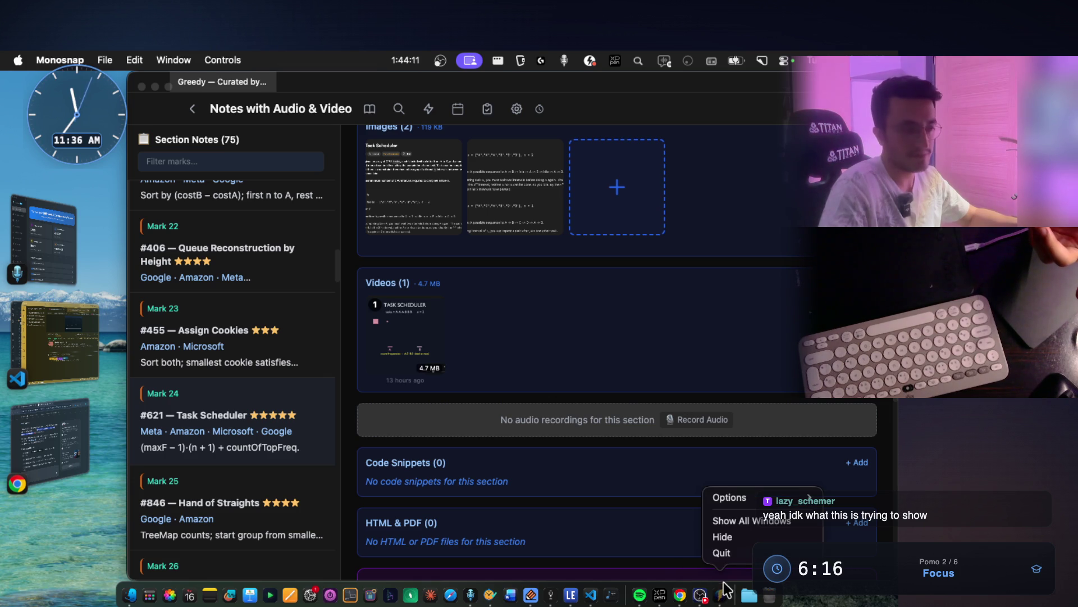
{"action": "left_click", "coordinate": [723, 552]}
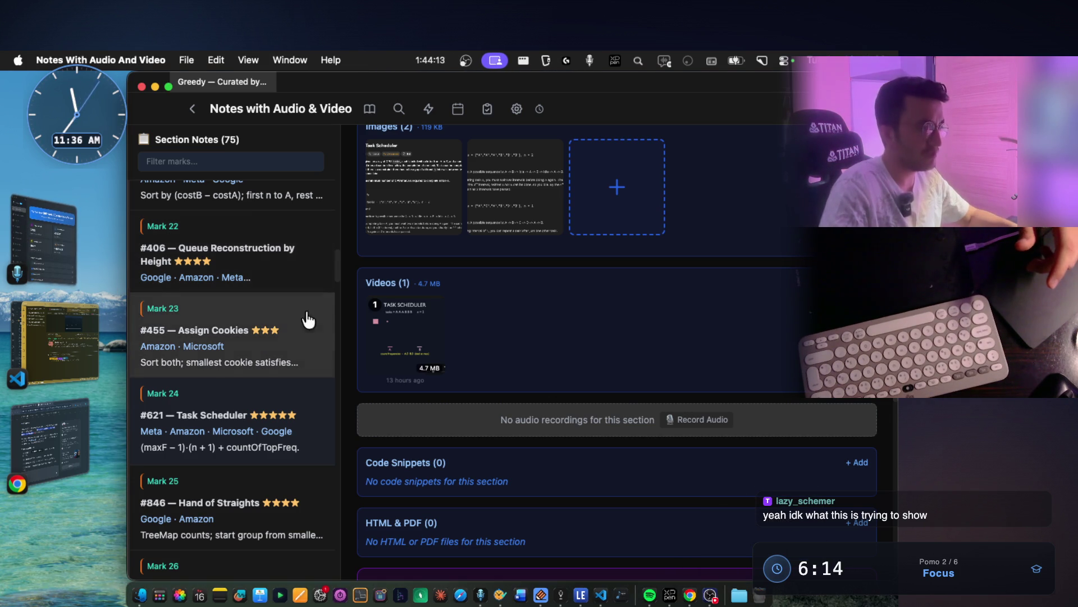
{"action": "right_click", "coordinate": [376, 327]}
{"action": "left_click", "coordinate": [464, 437]}
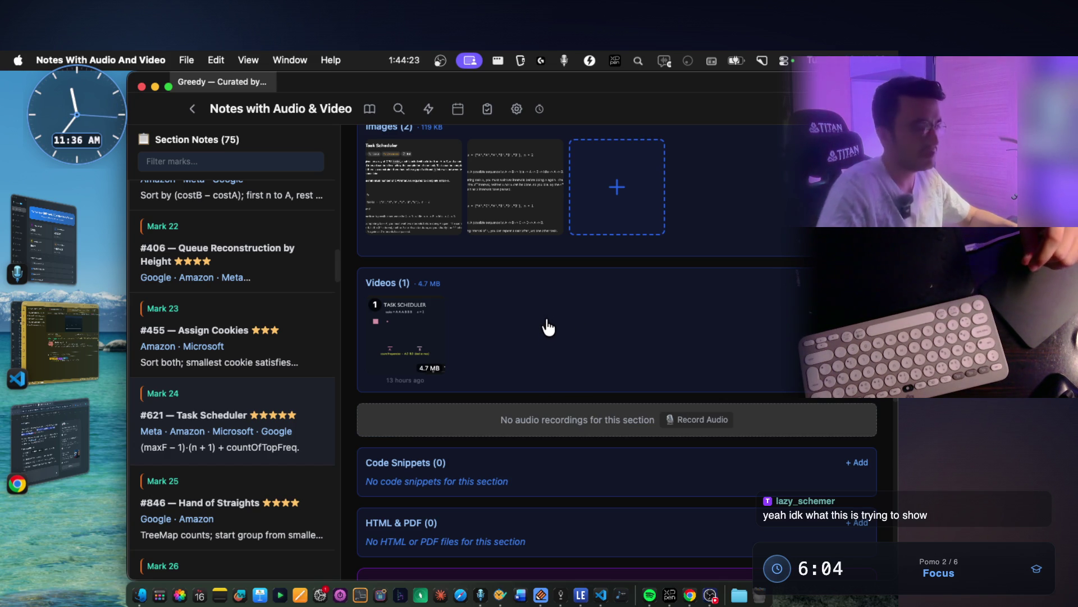
Play the Task Scheduler clip with pauses at 0:10 and 0:19 until the t=1 column fills
{"action": "left_click", "coordinate": [411, 352]}
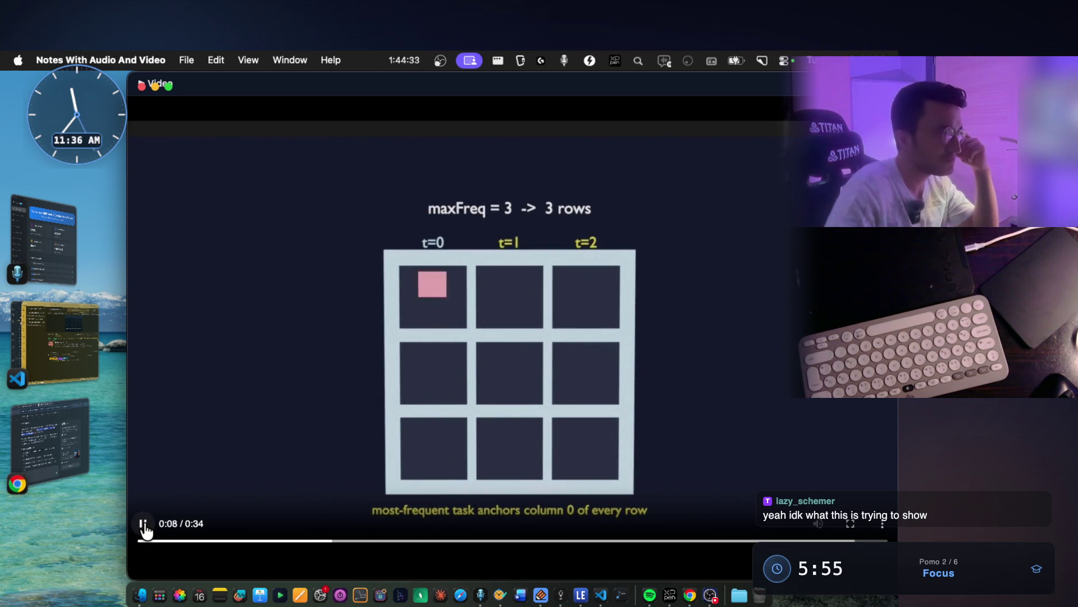
{"action": "left_click", "coordinate": [143, 528]}
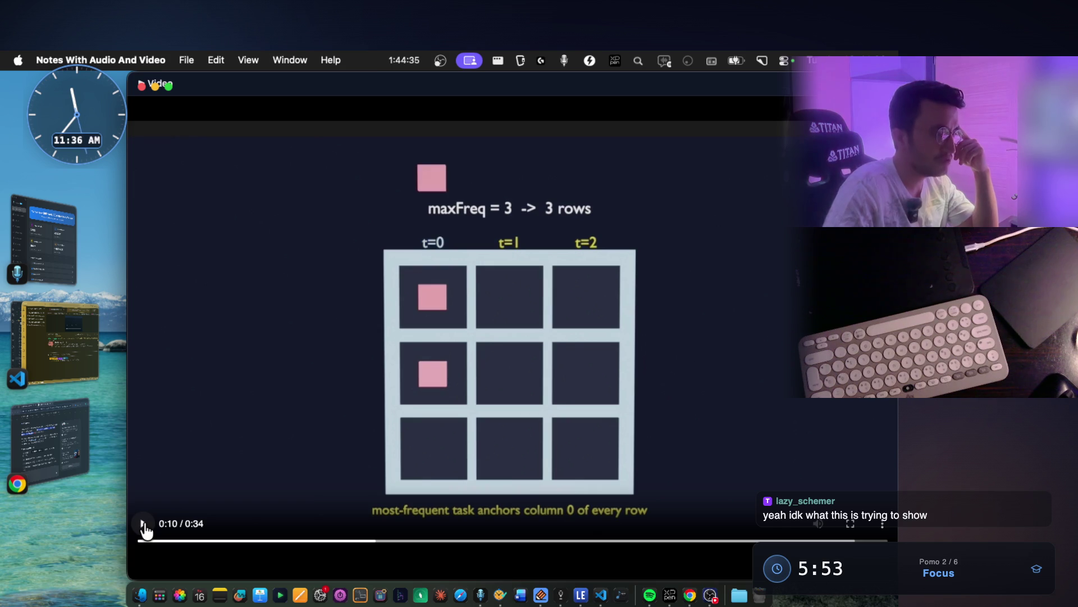
{"action": "left_click", "coordinate": [144, 528]}
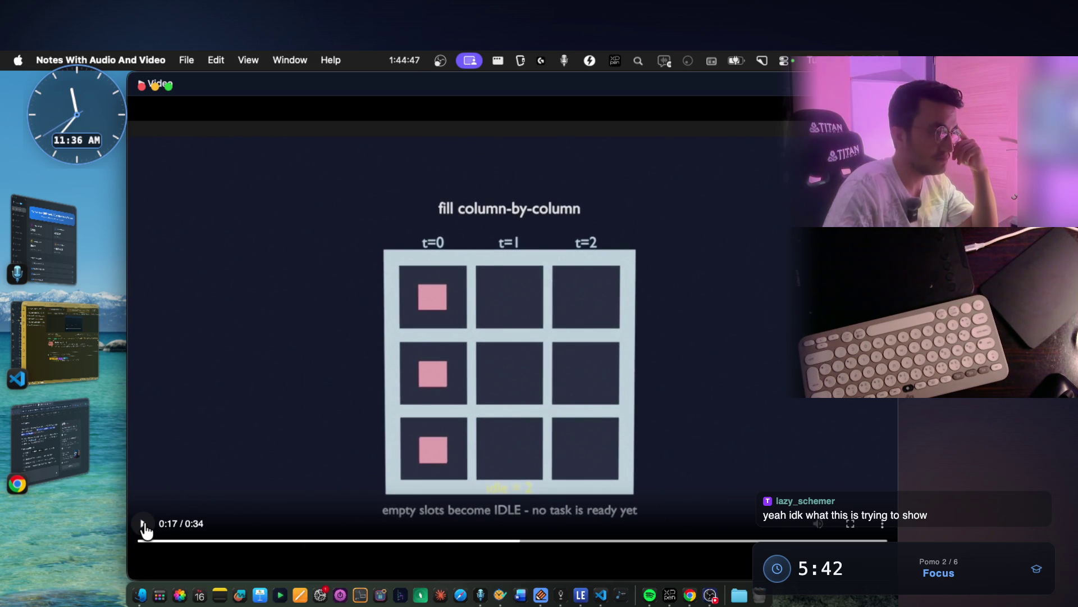
{"action": "left_click", "coordinate": [143, 524]}
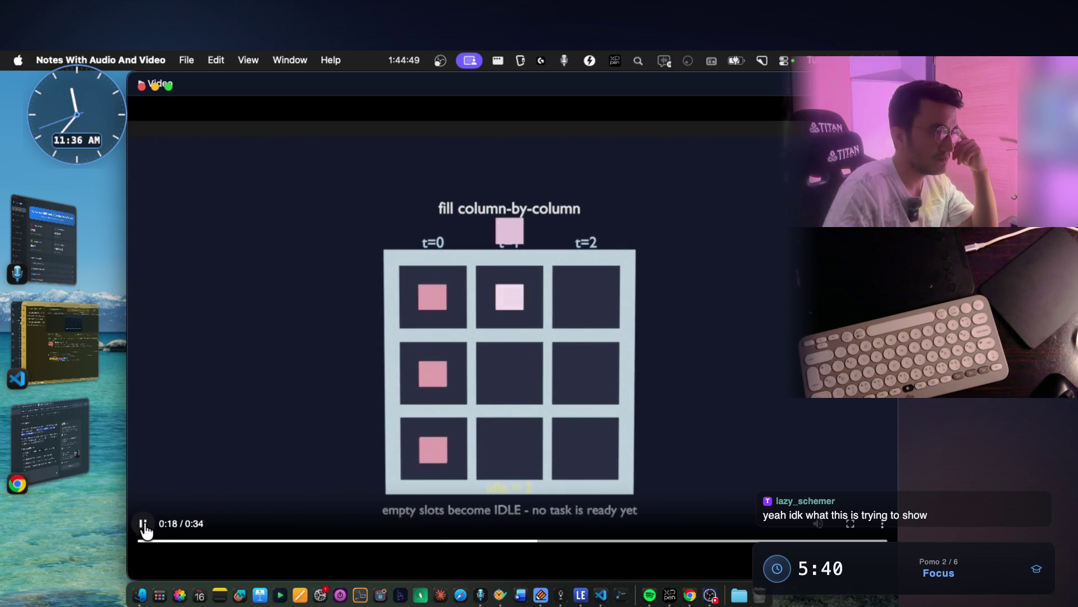
{"action": "left_click", "coordinate": [143, 525]}
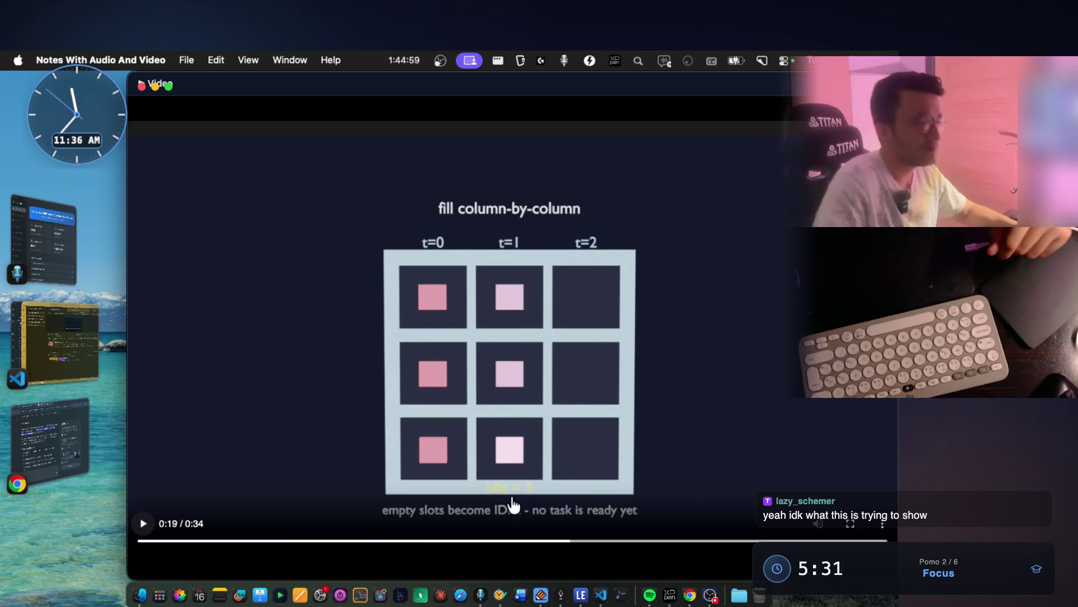
{"action": "left_click", "coordinate": [143, 524]}
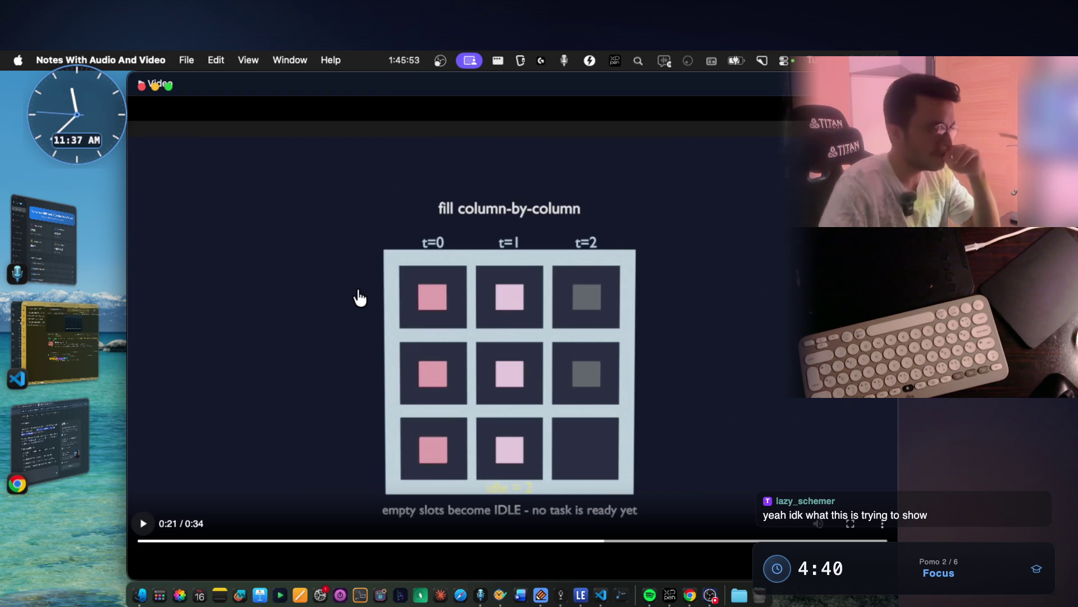
Resume the animation to 0:25, where idle slots appear and the 8-slot formula shows
{"action": "left_click", "coordinate": [144, 524]}
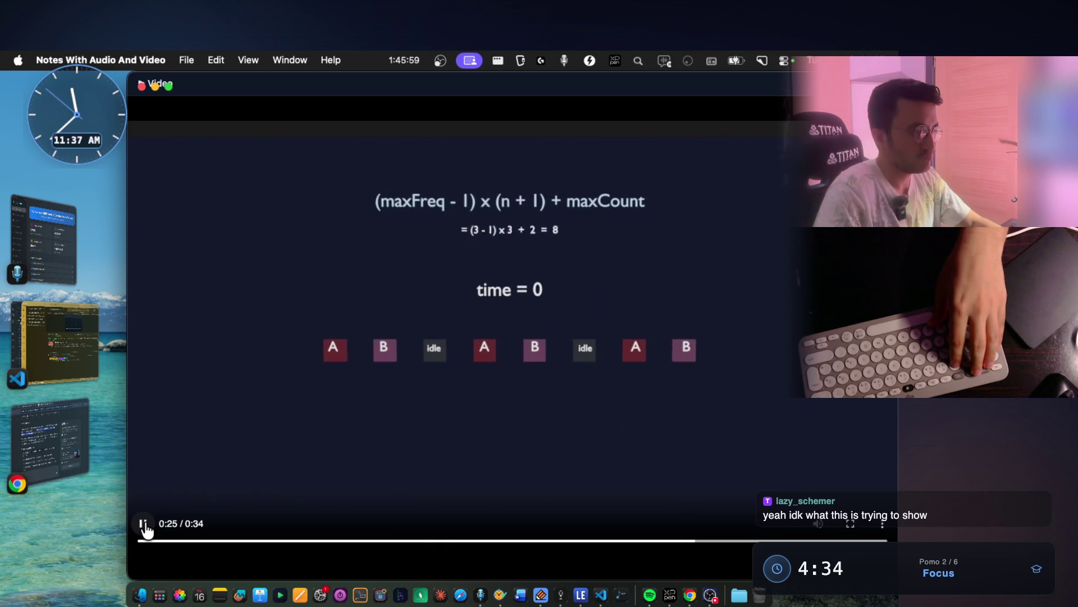
Pause at 0:26, play on to time 7, then switch to the handwritten notes canvas
{"action": "left_click", "coordinate": [143, 524]}
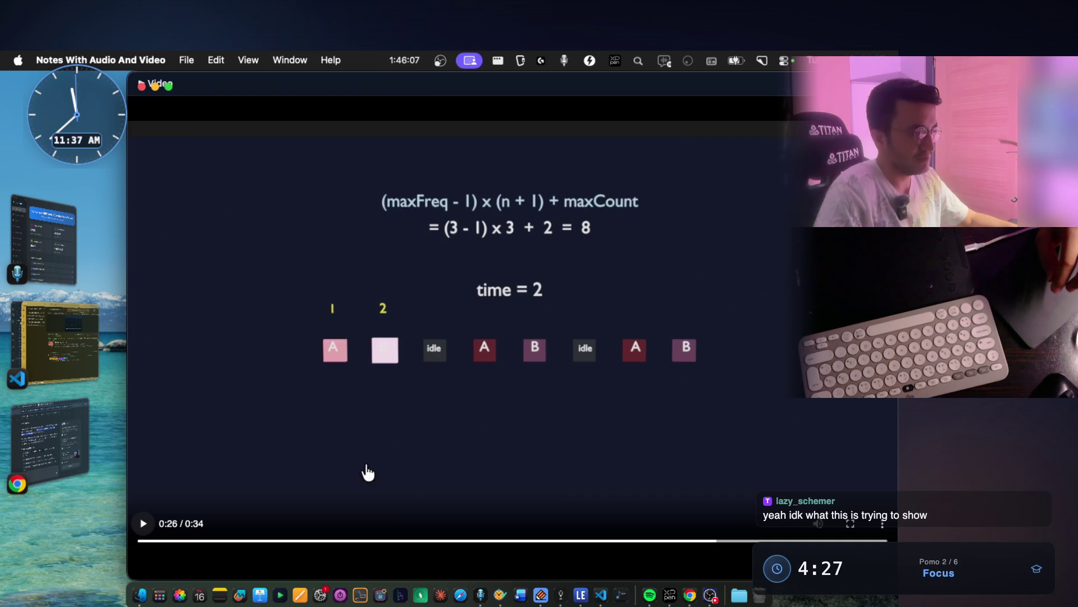
{"action": "left_click", "coordinate": [144, 529]}
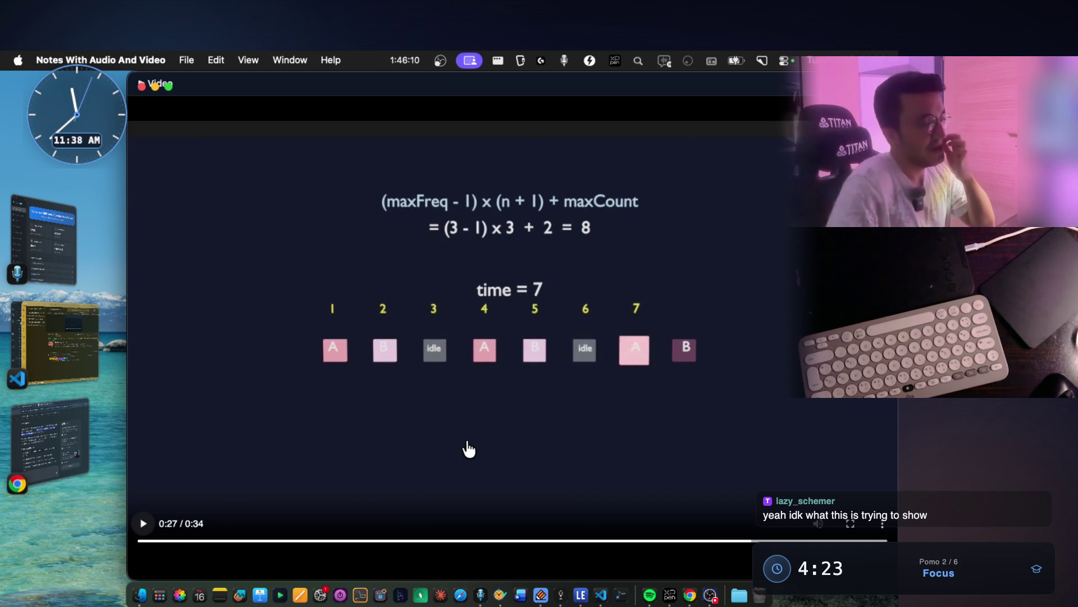
{"action": "key", "text": "ctrl+Right"}
{"action": "scroll", "coordinate": [586, 388], "scroll_direction": "up", "scroll_amount": 3}
{"action": "scroll", "coordinate": [586, 388], "scroll_direction": "up", "scroll_amount": 3}
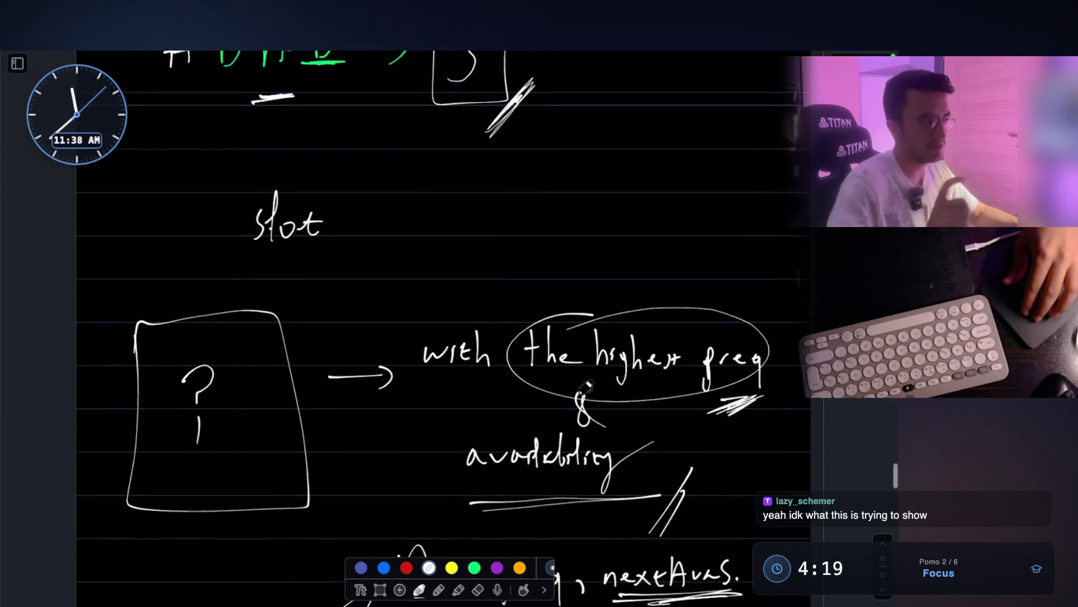
{"action": "scroll", "coordinate": [579, 386], "scroll_direction": "up", "scroll_amount": 5}
{"action": "scroll", "coordinate": [580, 386], "scroll_direction": "up", "scroll_amount": 5}
{"action": "scroll", "coordinate": [581, 387], "scroll_direction": "up", "scroll_amount": 5}
{"action": "scroll", "coordinate": [585, 387], "scroll_direction": "up", "scroll_amount": 5}
{"action": "scroll", "coordinate": [585, 387], "scroll_direction": "up", "scroll_amount": 3}
{"action": "scroll", "coordinate": [586, 386], "scroll_direction": "up", "scroll_amount": 1}
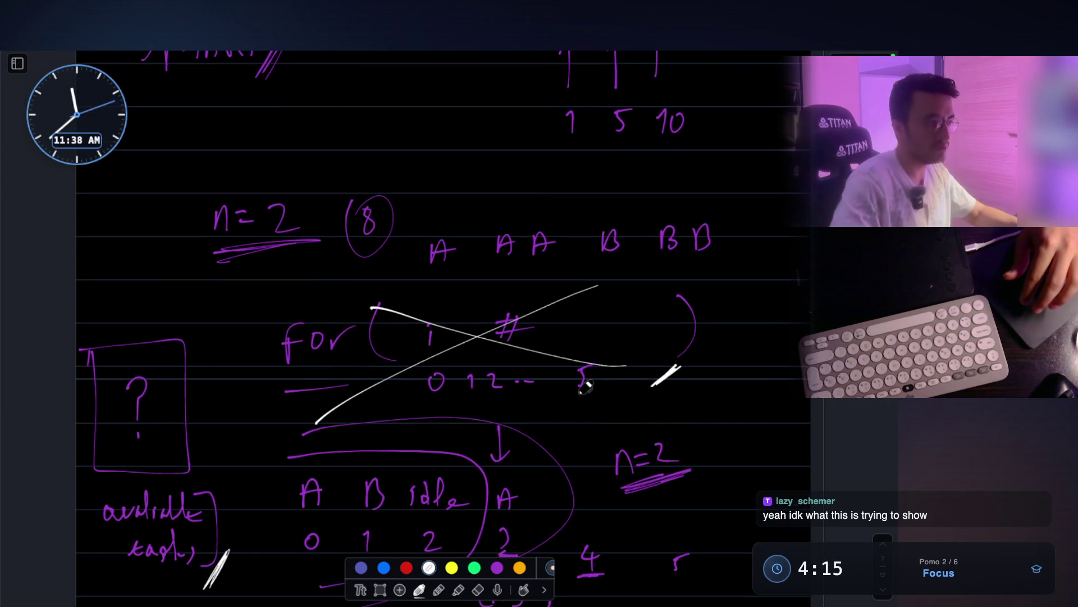
Erase the white cross-out over 'for (i #)' and underline the three A letters in white
{"action": "key", "text": "e"}
{"action": "left_click_drag", "start_coordinate": [552, 295], "coordinate": [556, 325]}
{"action": "left_click", "coordinate": [419, 590]}
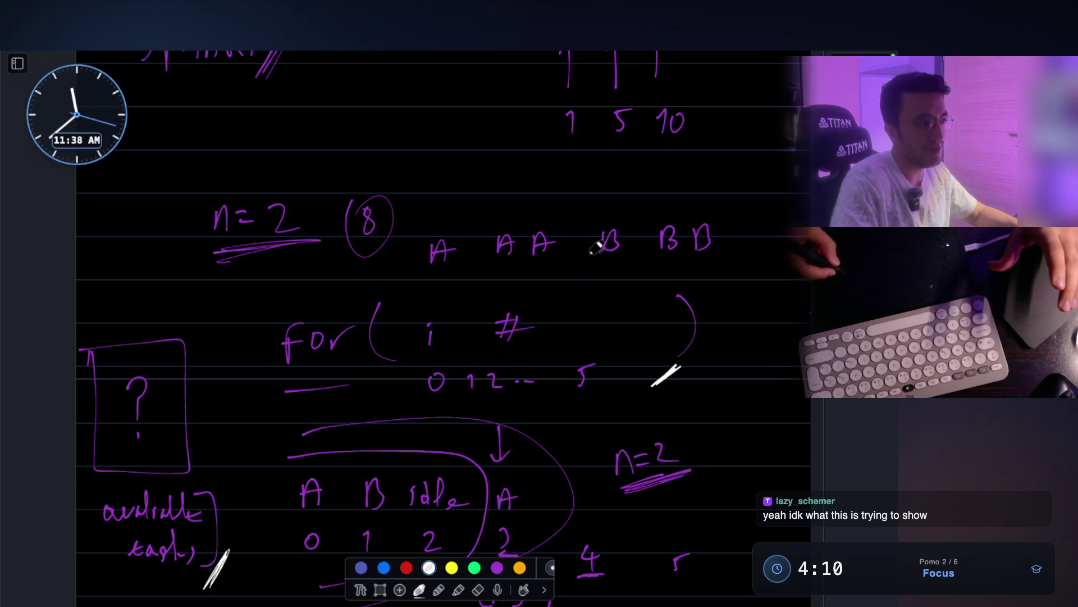
{"action": "left_click_drag", "start_coordinate": [432, 275], "coordinate": [456, 274]}
{"action": "left_click_drag", "start_coordinate": [480, 273], "coordinate": [547, 271]}
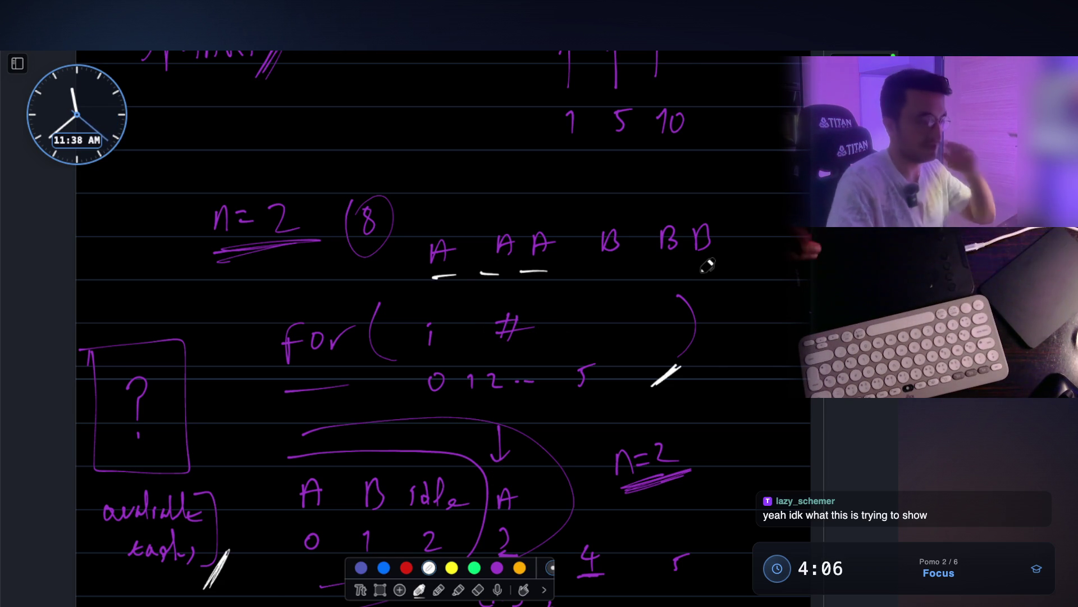
{"action": "scroll", "coordinate": [506, 320], "scroll_direction": "down", "scroll_amount": 2}
{"action": "scroll", "coordinate": [349, 295], "scroll_direction": "down", "scroll_amount": 2}
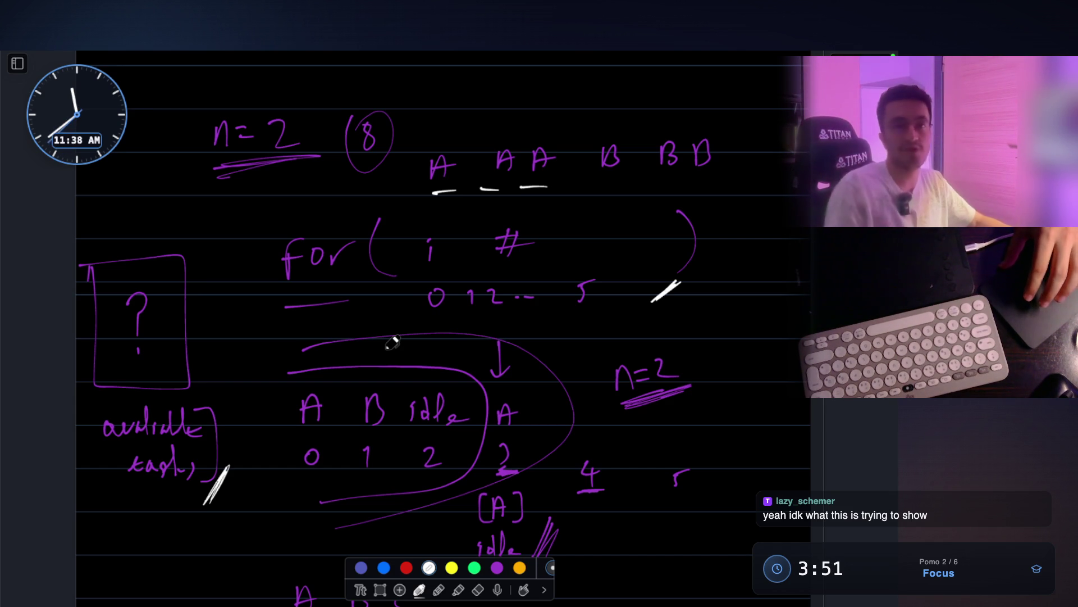
{"action": "scroll", "coordinate": [392, 342], "scroll_direction": "up", "scroll_amount": 3}
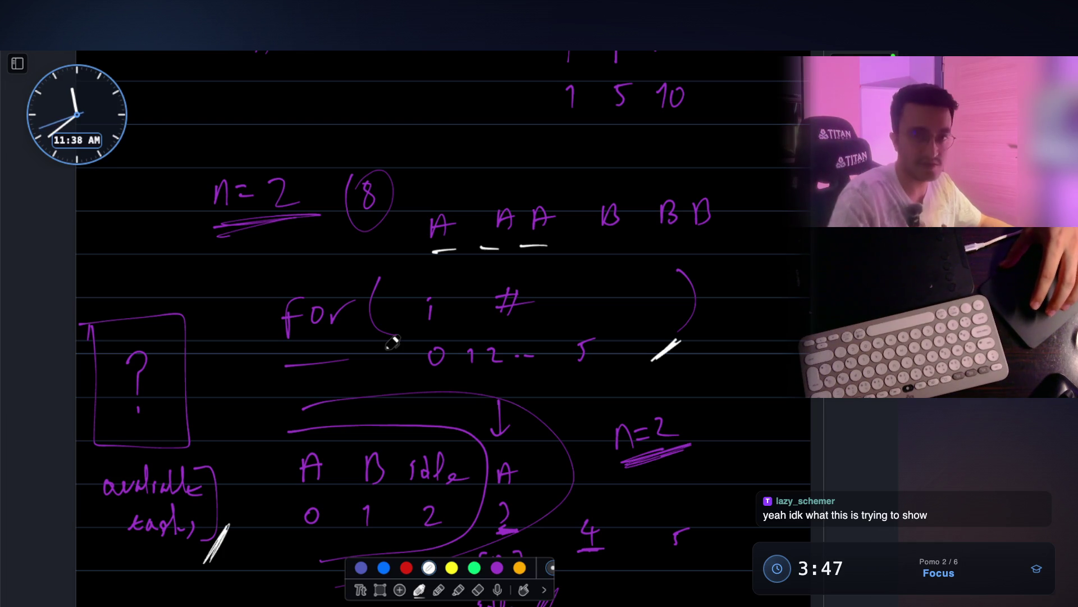
{"action": "scroll", "coordinate": [392, 342], "scroll_direction": "down", "scroll_amount": 3}
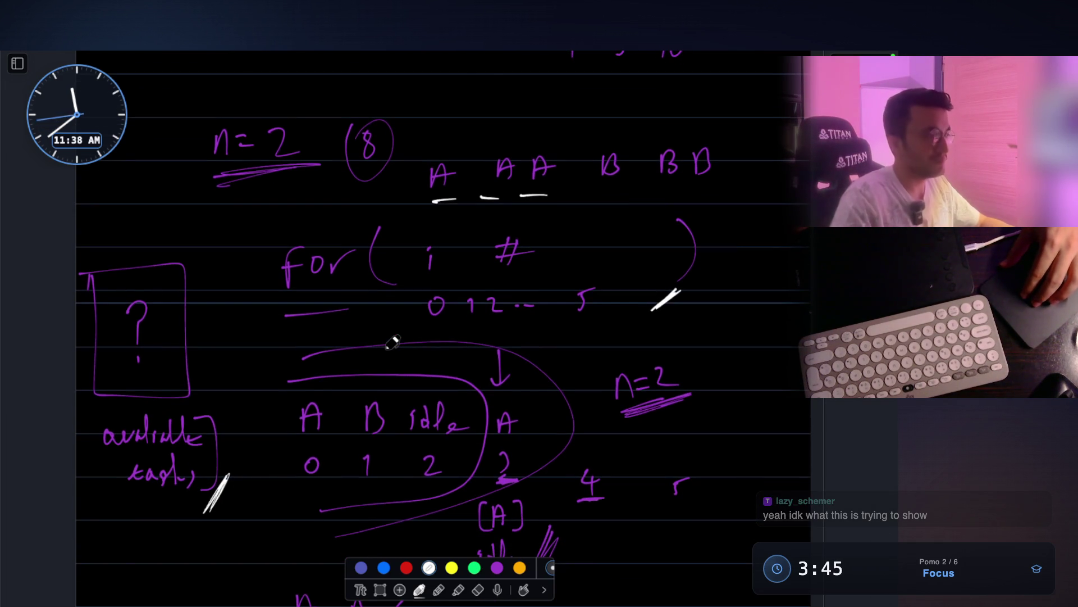
{"action": "scroll", "coordinate": [391, 342], "scroll_direction": "up", "scroll_amount": 1}
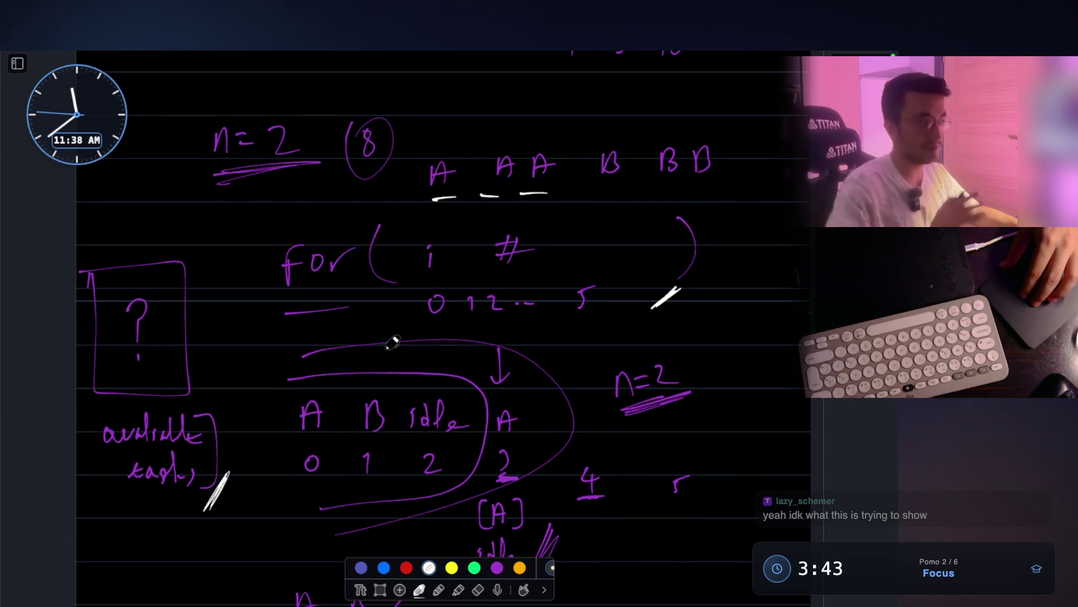
{"action": "scroll", "coordinate": [391, 342], "scroll_direction": "up", "scroll_amount": 1}
{"action": "scroll", "coordinate": [392, 342], "scroll_direction": "up", "scroll_amount": 1}
{"action": "scroll", "coordinate": [392, 342], "scroll_direction": "up", "scroll_amount": 1}
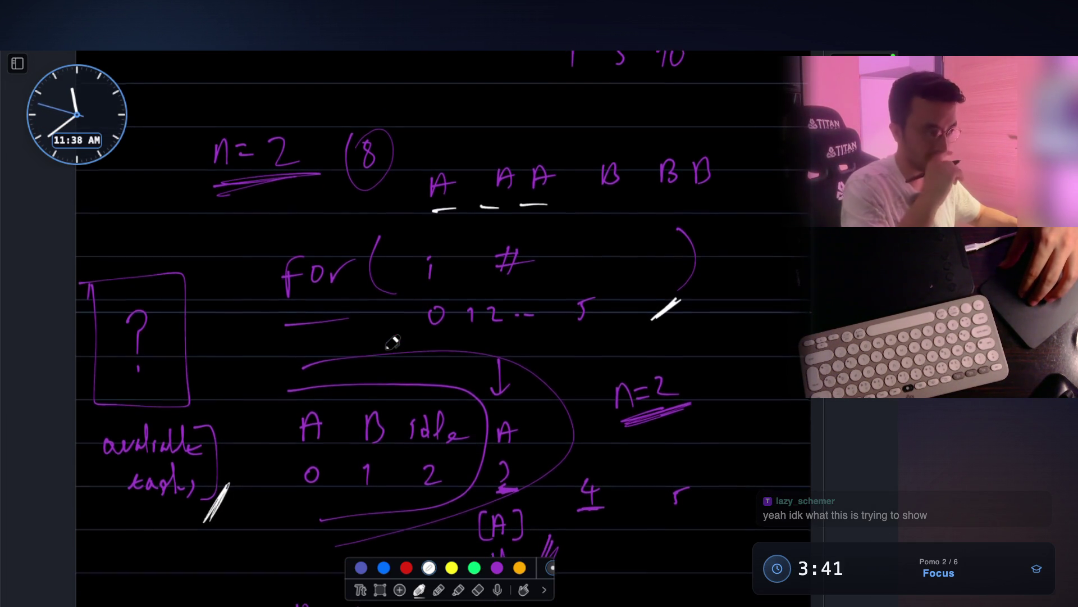
{"action": "scroll", "coordinate": [392, 342], "scroll_direction": "up", "scroll_amount": 1}
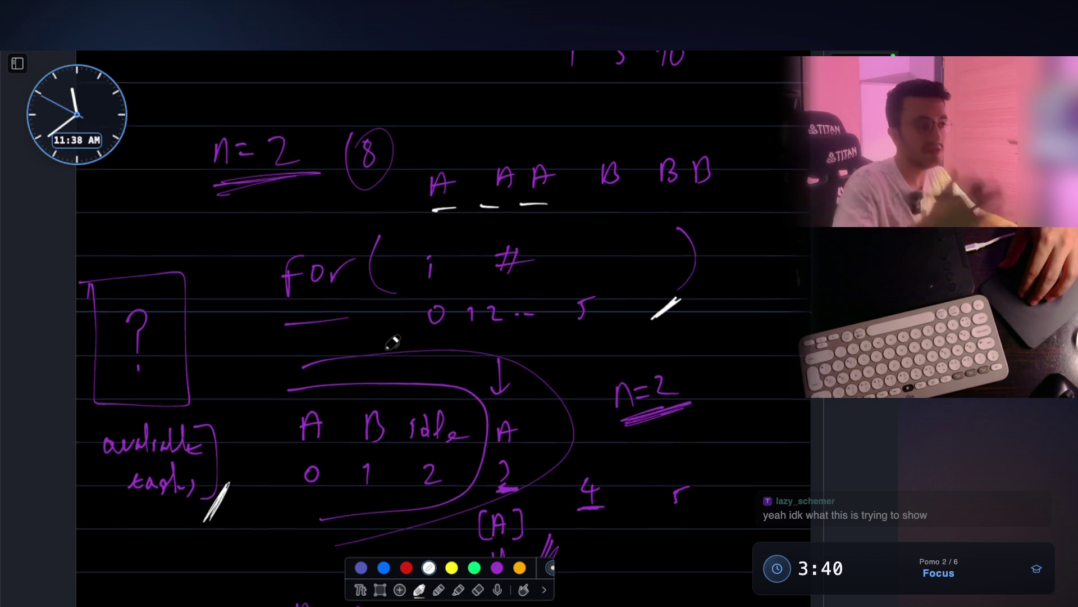
{"action": "scroll", "coordinate": [392, 342], "scroll_direction": "down", "scroll_amount": 1}
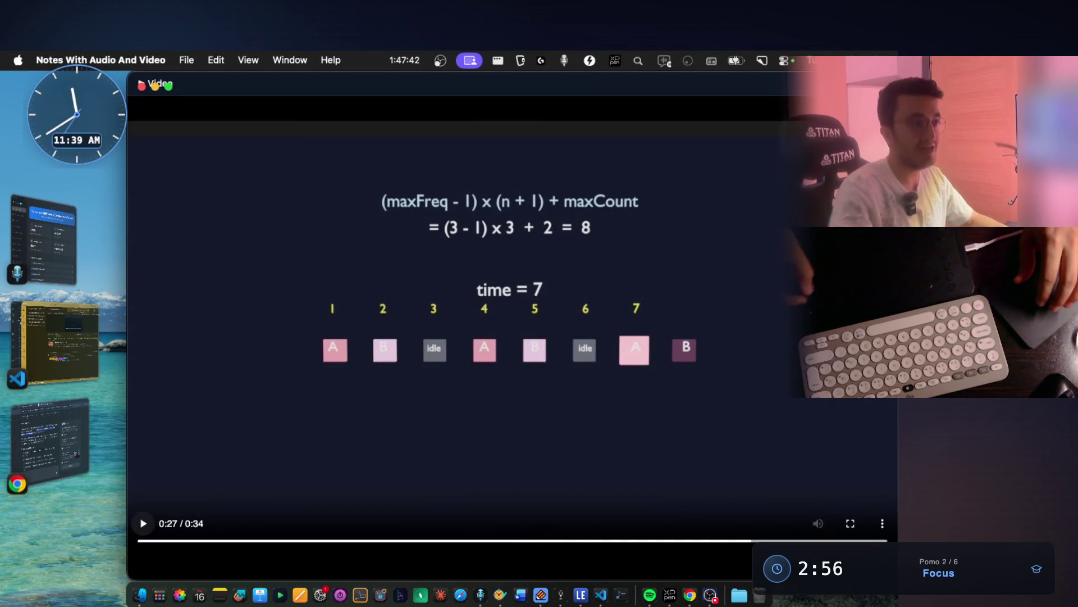
Close the task-scheduler video, open Mark 55 and play the Two City Scheduling clip
{"action": "left_click_drag", "start_coordinate": [157, 84], "coordinate": [27, 84]}
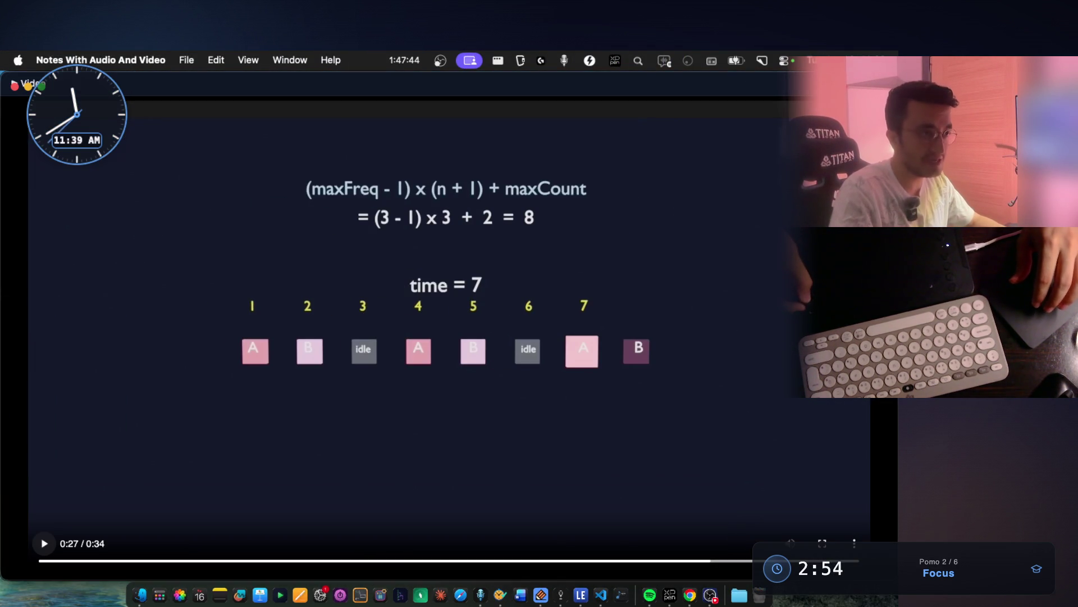
{"action": "left_click", "coordinate": [28, 85]}
{"action": "scroll", "coordinate": [620, 282], "scroll_direction": "up", "scroll_amount": 3}
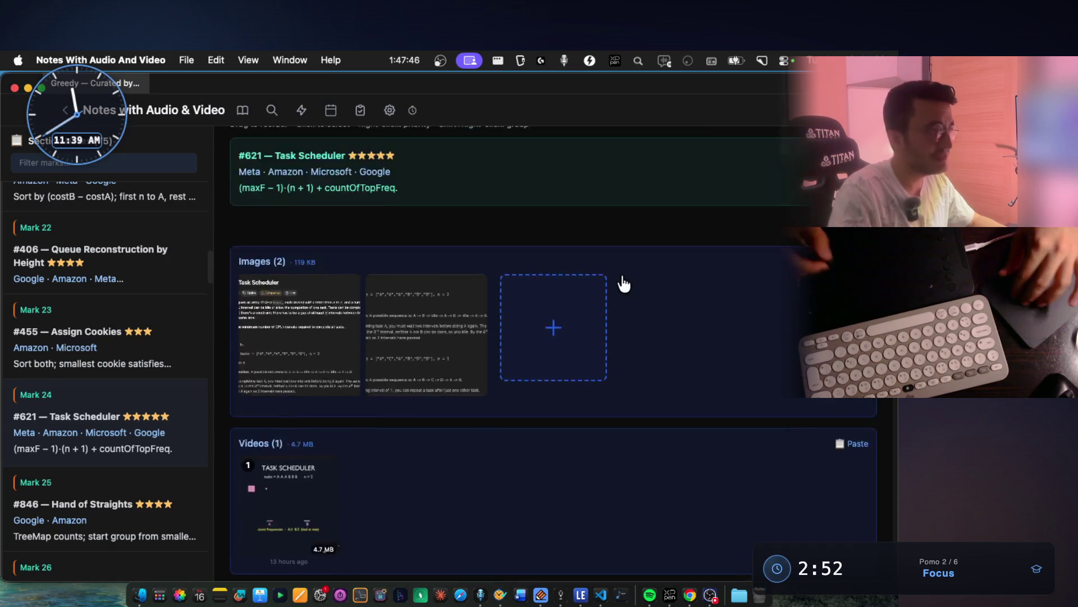
{"action": "scroll", "coordinate": [623, 284], "scroll_direction": "up", "scroll_amount": 3}
{"action": "scroll", "coordinate": [623, 282], "scroll_direction": "up", "scroll_amount": 3}
{"action": "left_click", "coordinate": [700, 229]}
{"action": "scroll", "coordinate": [422, 481], "scroll_direction": "down", "scroll_amount": 3}
{"action": "scroll", "coordinate": [405, 421], "scroll_direction": "down", "scroll_amount": 2}
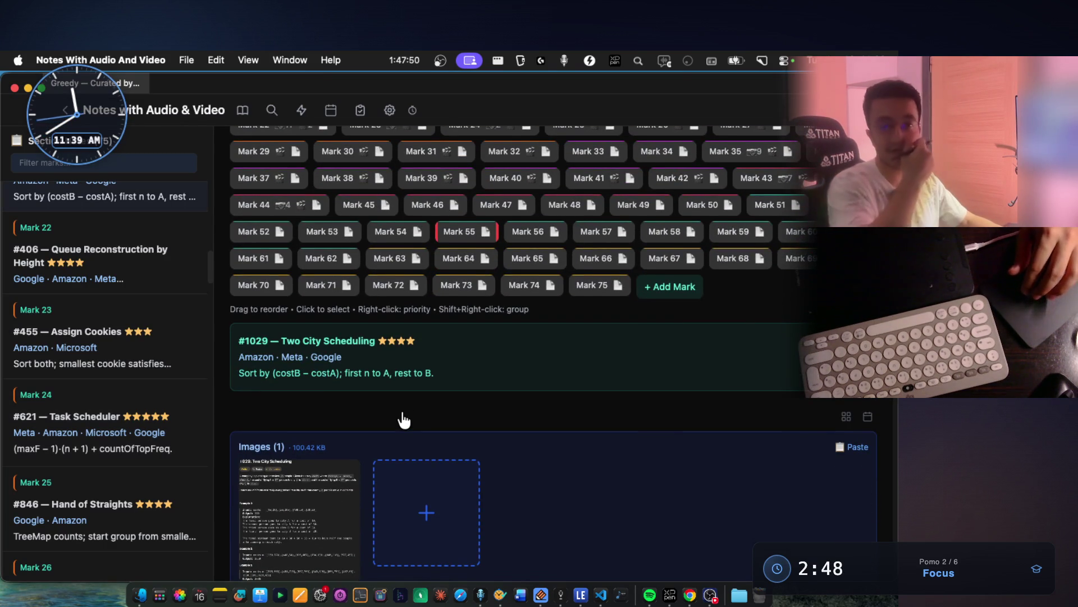
{"action": "scroll", "coordinate": [404, 419], "scroll_direction": "down", "scroll_amount": 1}
{"action": "scroll", "coordinate": [405, 387], "scroll_direction": "down", "scroll_amount": 3}
{"action": "scroll", "coordinate": [410, 362], "scroll_direction": "down", "scroll_amount": 2}
{"action": "left_click", "coordinate": [320, 388]}
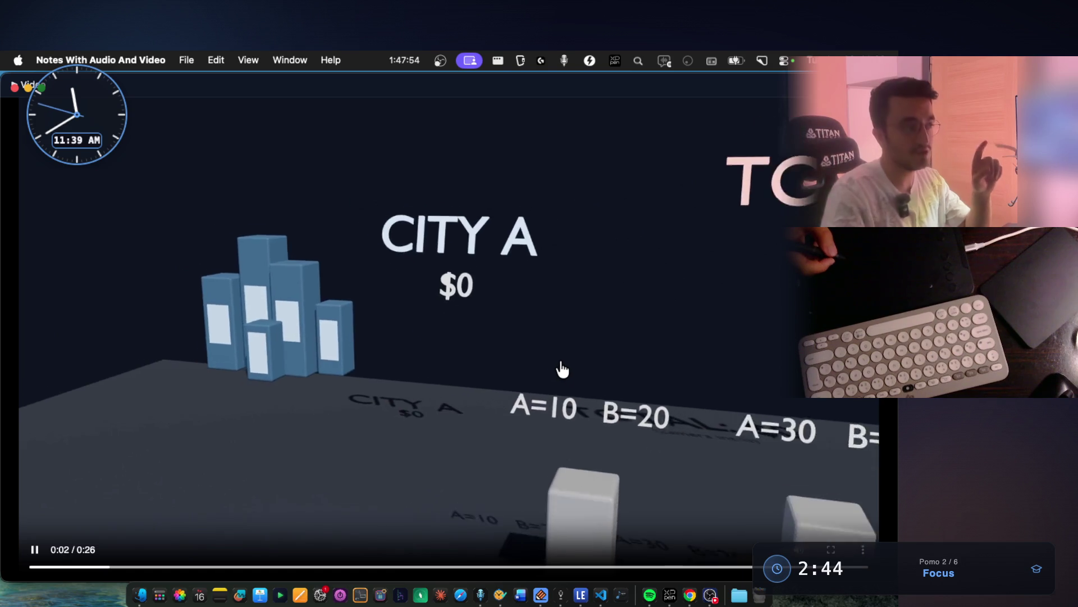
Pause the Two City Scheduling video at 0:03 on its opening scene with both cities at $0
{"action": "left_click", "coordinate": [59, 526]}
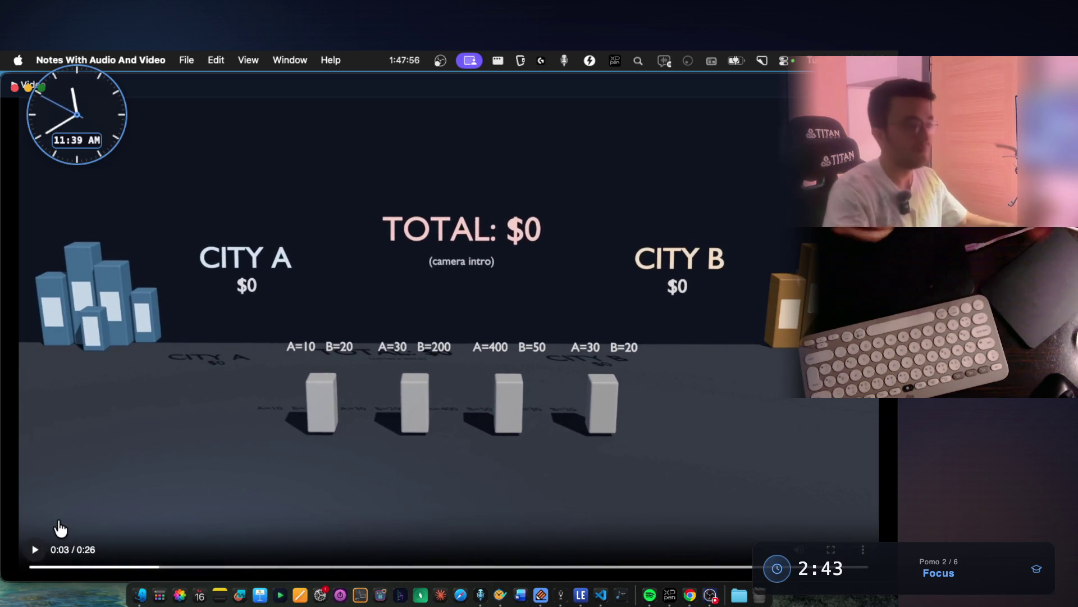
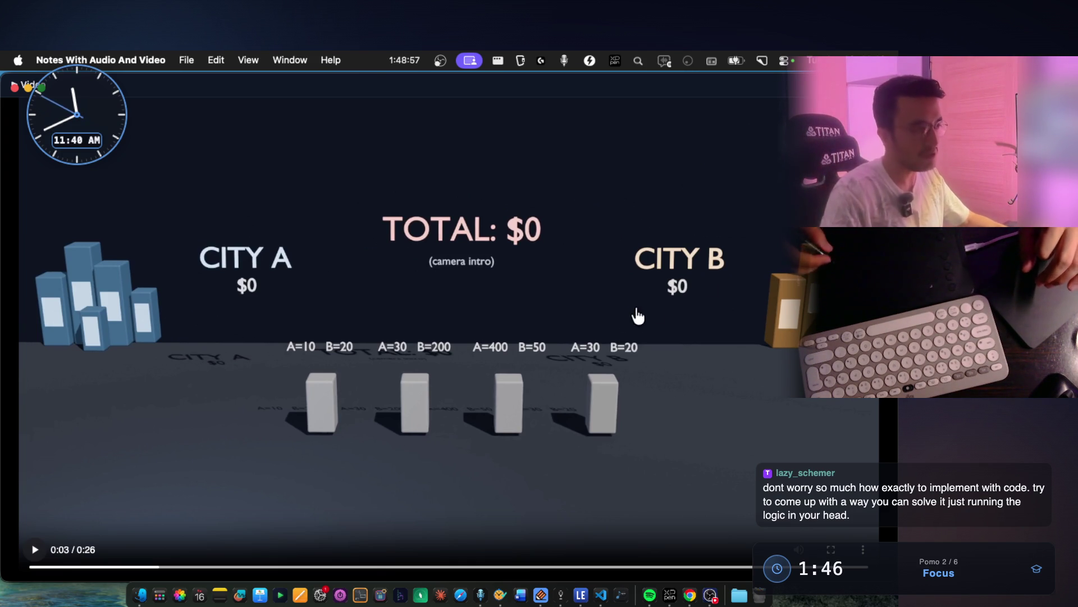
Close the Two City Scheduling video, view the Assign Cookies note, then bring up Queue Reconstruction by Height
{"action": "left_click", "coordinate": [25, 84]}
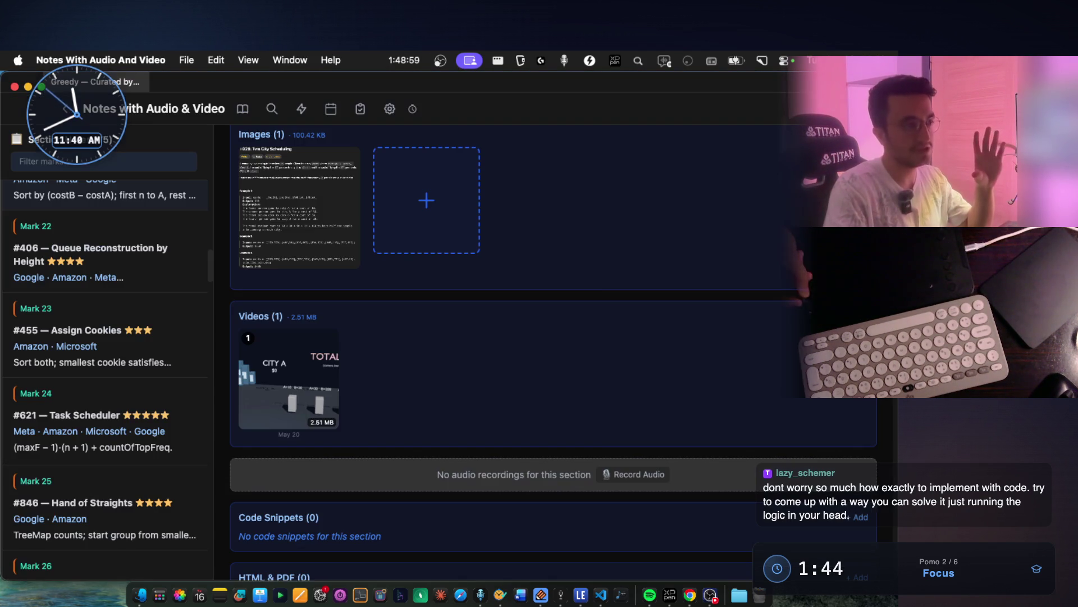
{"action": "scroll", "coordinate": [549, 308], "scroll_direction": "up", "scroll_amount": 3}
{"action": "scroll", "coordinate": [597, 265], "scroll_direction": "up", "scroll_amount": 4}
{"action": "scroll", "coordinate": [563, 279], "scroll_direction": "up", "scroll_amount": 3}
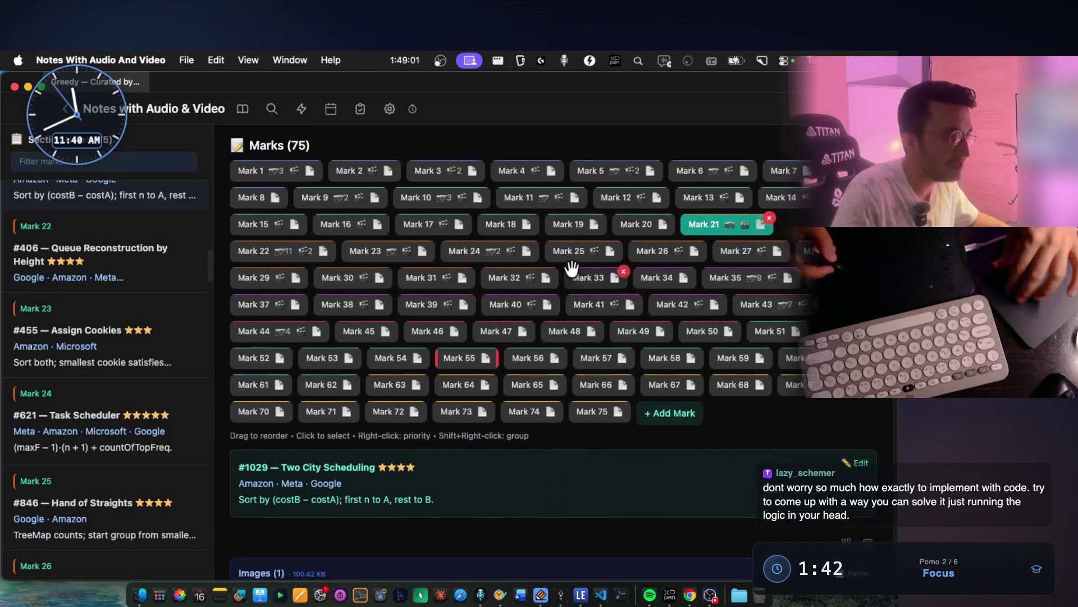
{"action": "scroll", "coordinate": [713, 261], "scroll_direction": "up", "scroll_amount": 2}
{"action": "scroll", "coordinate": [650, 258], "scroll_direction": "up", "scroll_amount": 4}
{"action": "scroll", "coordinate": [432, 282], "scroll_direction": "up", "scroll_amount": 3}
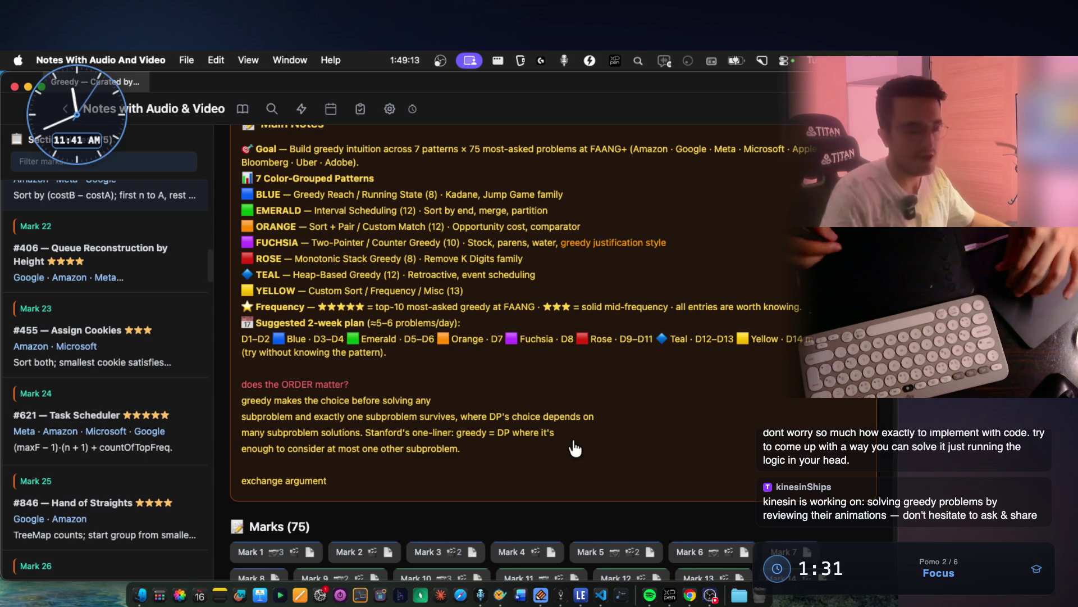
{"action": "scroll", "coordinate": [575, 426], "scroll_direction": "down", "scroll_amount": 5}
{"action": "scroll", "coordinate": [594, 375], "scroll_direction": "down", "scroll_amount": 1}
{"action": "left_click", "coordinate": [370, 250]}
{"action": "scroll", "coordinate": [367, 241], "scroll_direction": "down", "scroll_amount": 1}
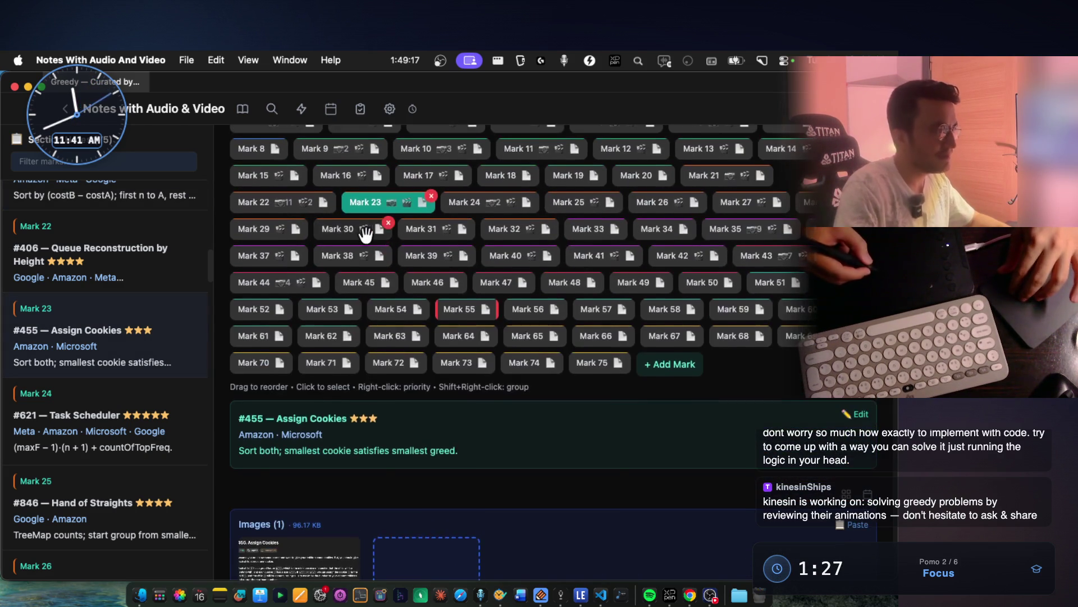
{"action": "scroll", "coordinate": [365, 234], "scroll_direction": "up", "scroll_amount": 1}
{"action": "key", "text": "Right"}
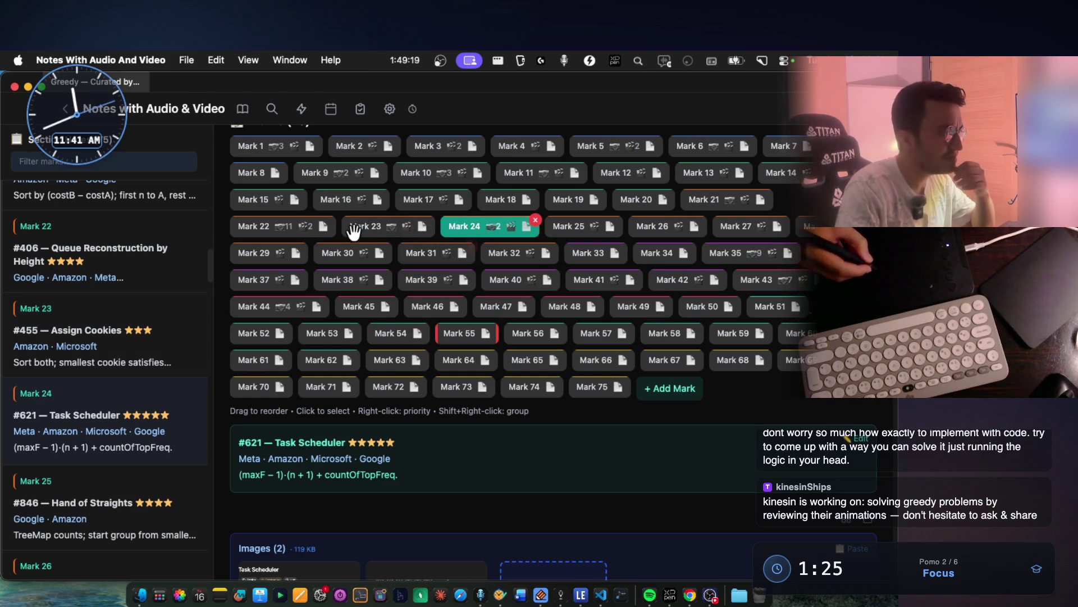
{"action": "left_click", "coordinate": [289, 229]}
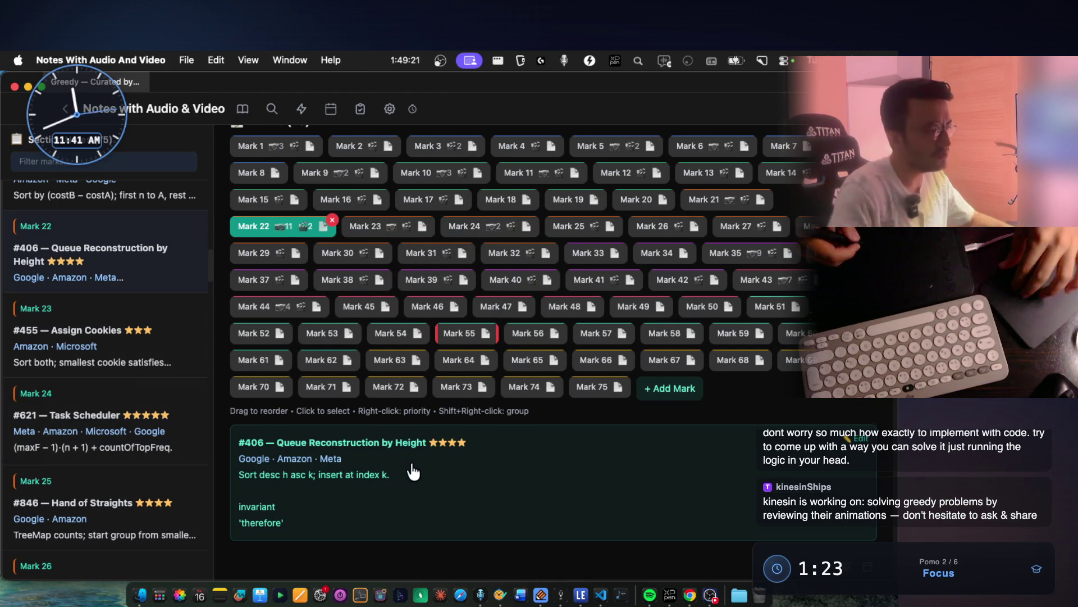
{"action": "scroll", "coordinate": [413, 472], "scroll_direction": "down", "scroll_amount": 3}
{"action": "scroll", "coordinate": [413, 472], "scroll_direction": "down", "scroll_amount": 5}
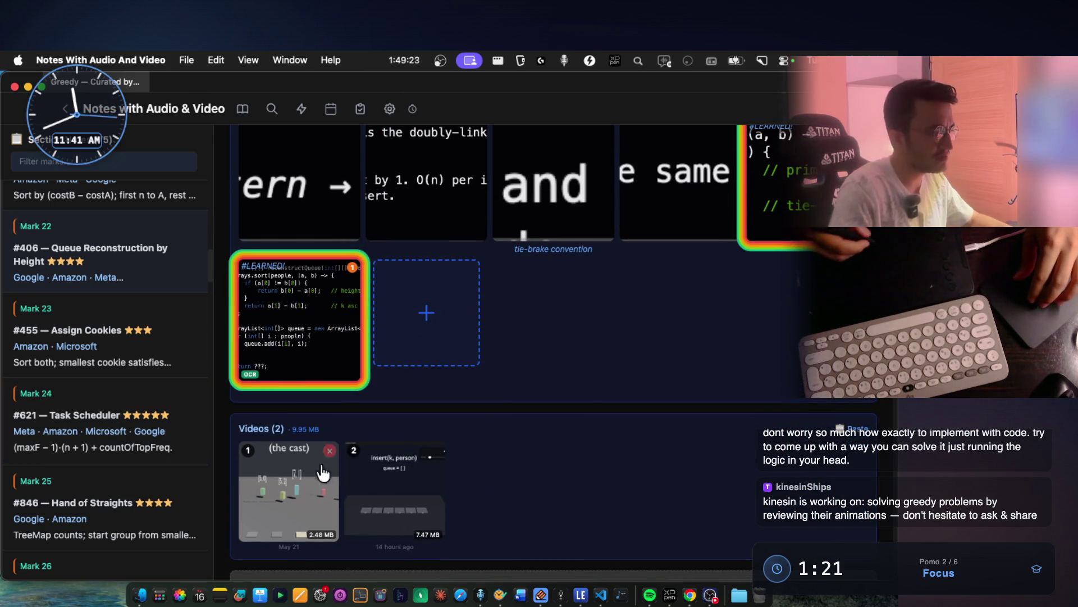
{"action": "left_click", "coordinate": [323, 470]}
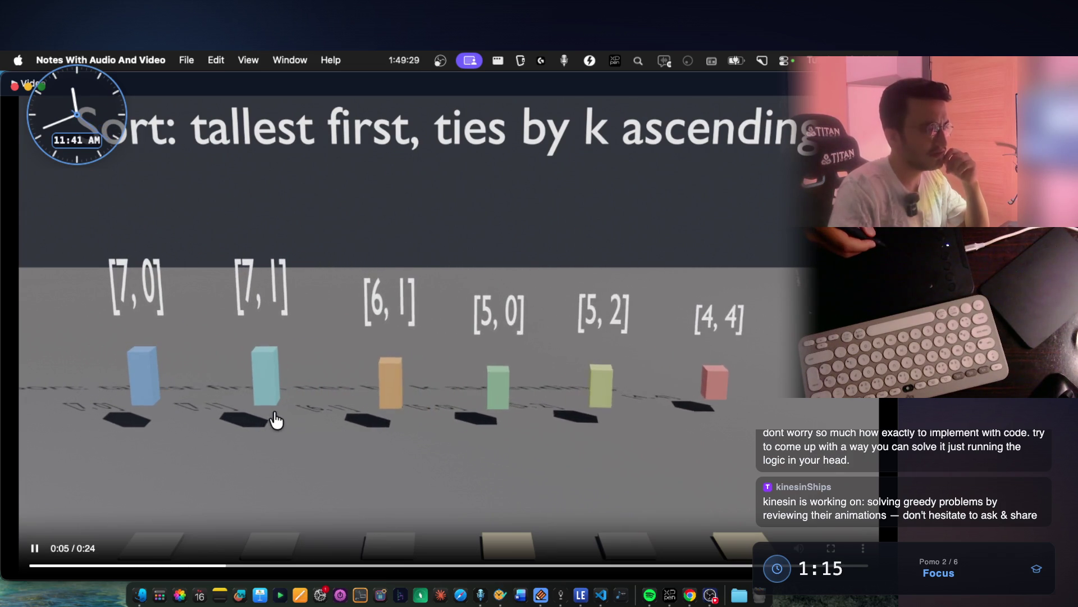
{"action": "left_click", "coordinate": [36, 549]}
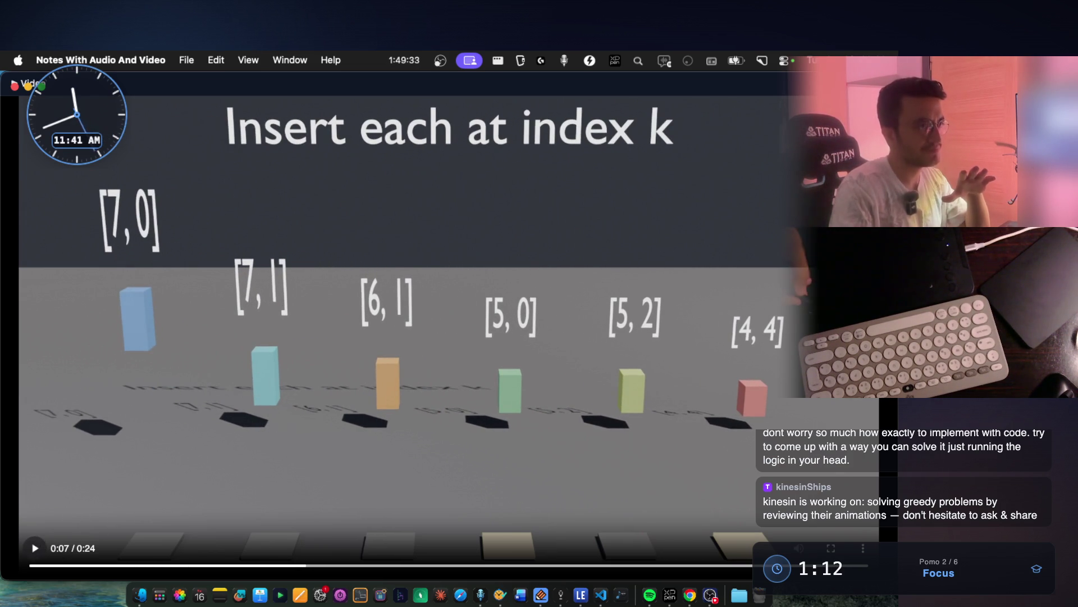
{"action": "key", "text": "Escape"}
{"action": "scroll", "coordinate": [554, 265], "scroll_direction": "up", "scroll_amount": 5}
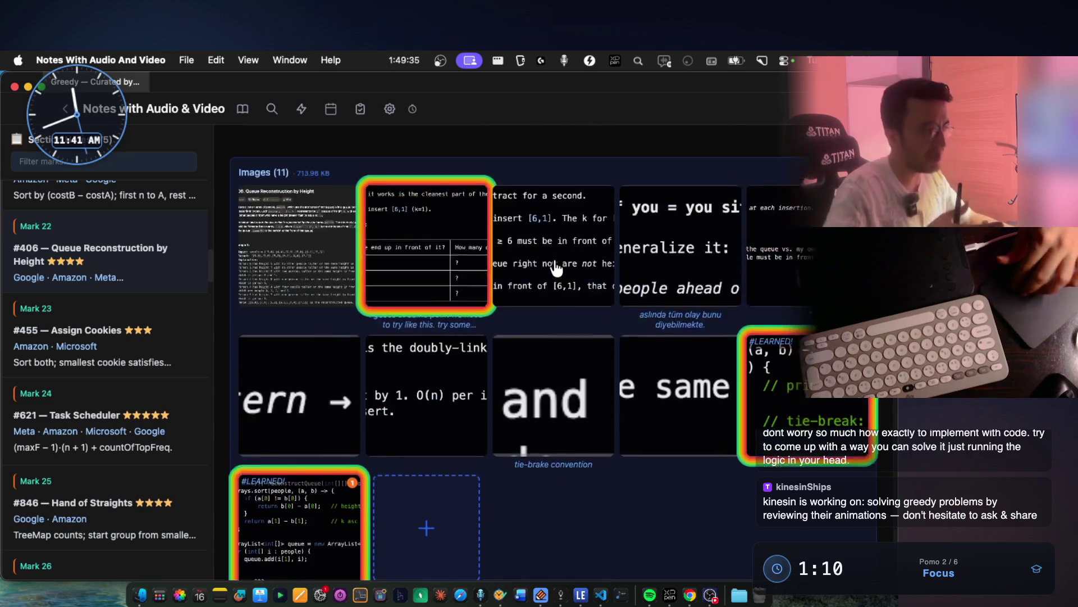
{"action": "scroll", "coordinate": [553, 264], "scroll_direction": "up", "scroll_amount": 5}
{"action": "scroll", "coordinate": [556, 267], "scroll_direction": "up", "scroll_amount": 2}
{"action": "scroll", "coordinate": [554, 265], "scroll_direction": "up", "scroll_amount": 3}
{"action": "scroll", "coordinate": [481, 269], "scroll_direction": "up", "scroll_amount": 3}
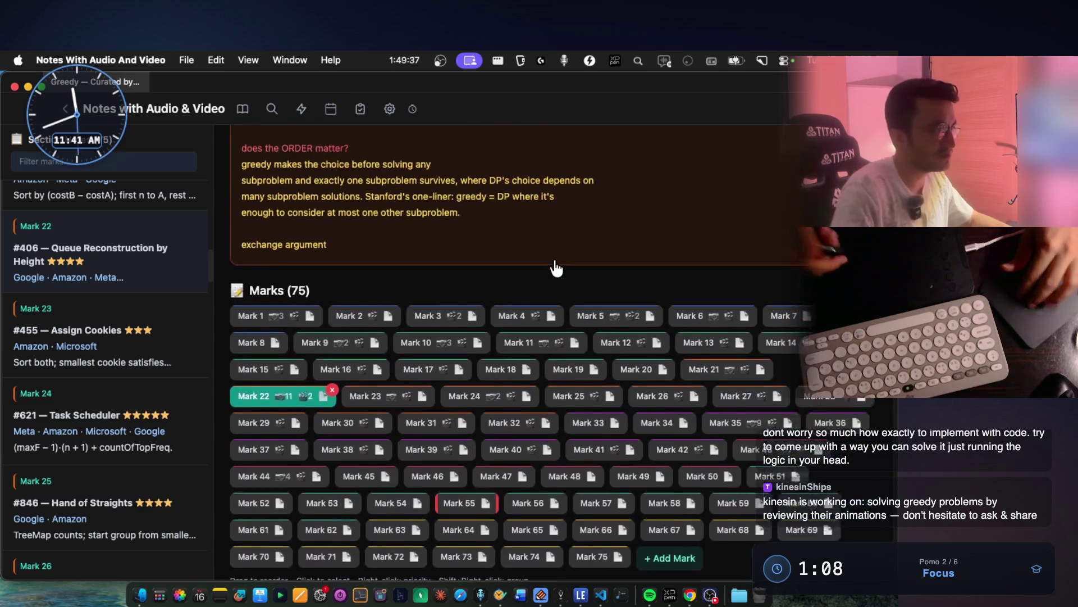
{"action": "scroll", "coordinate": [489, 265], "scroll_direction": "up", "scroll_amount": 3}
{"action": "scroll", "coordinate": [410, 244], "scroll_direction": "up", "scroll_amount": 2}
{"action": "scroll", "coordinate": [410, 245], "scroll_direction": "up", "scroll_amount": 2}
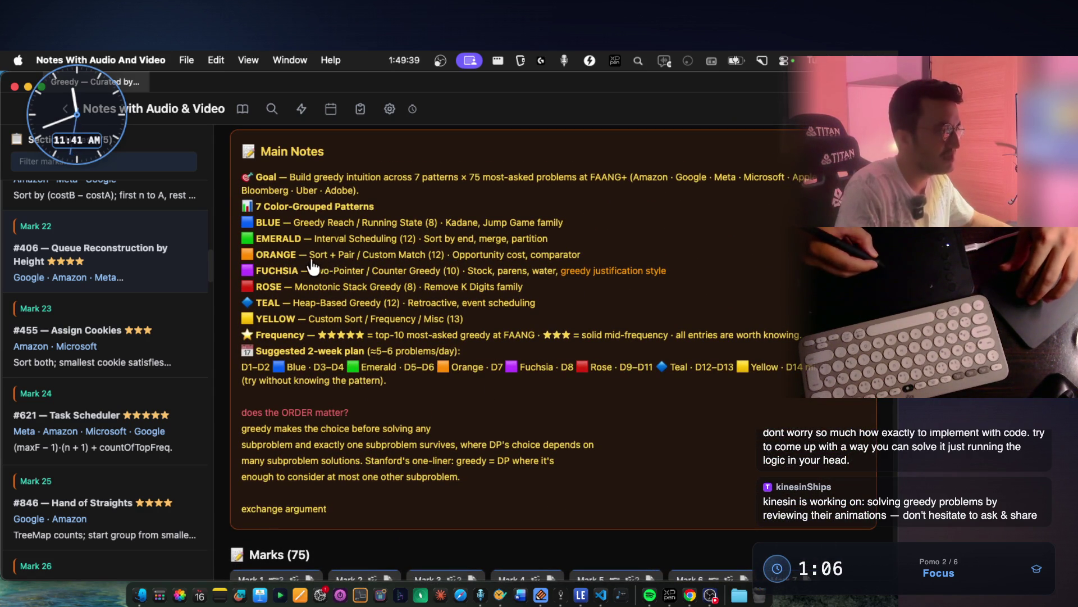
Highlight 'Custom Match' in the notes, then play the Task Scheduler video full-window via Mark 24
{"action": "left_click_drag", "start_coordinate": [363, 254], "coordinate": [426, 254]}
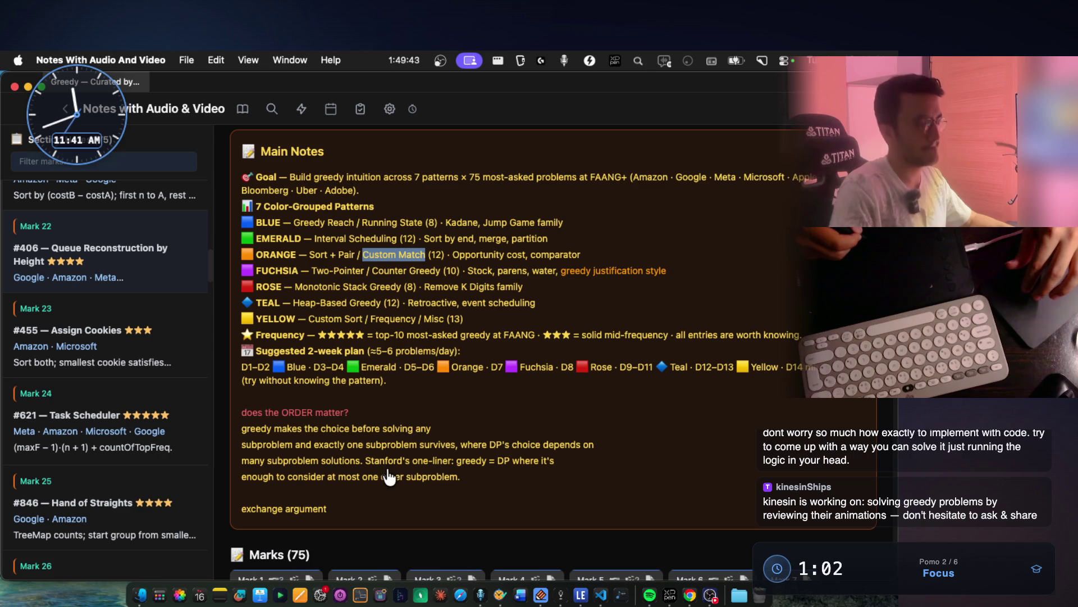
{"action": "scroll", "coordinate": [387, 490], "scroll_direction": "down", "scroll_amount": 2}
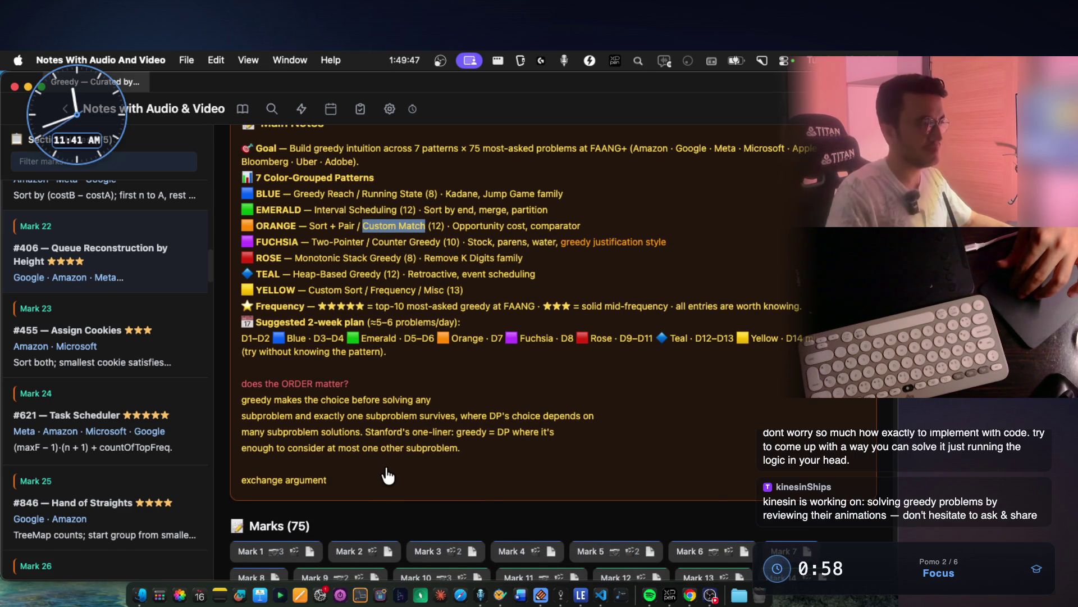
{"action": "scroll", "coordinate": [387, 476], "scroll_direction": "up", "scroll_amount": 1}
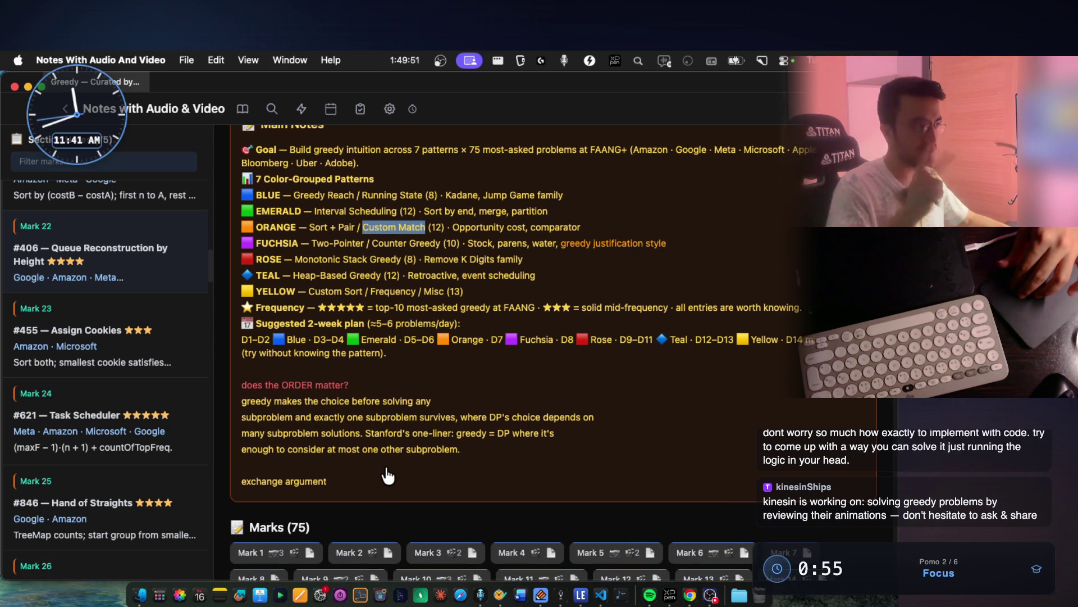
{"action": "scroll", "coordinate": [387, 476], "scroll_direction": "up", "scroll_amount": 3}
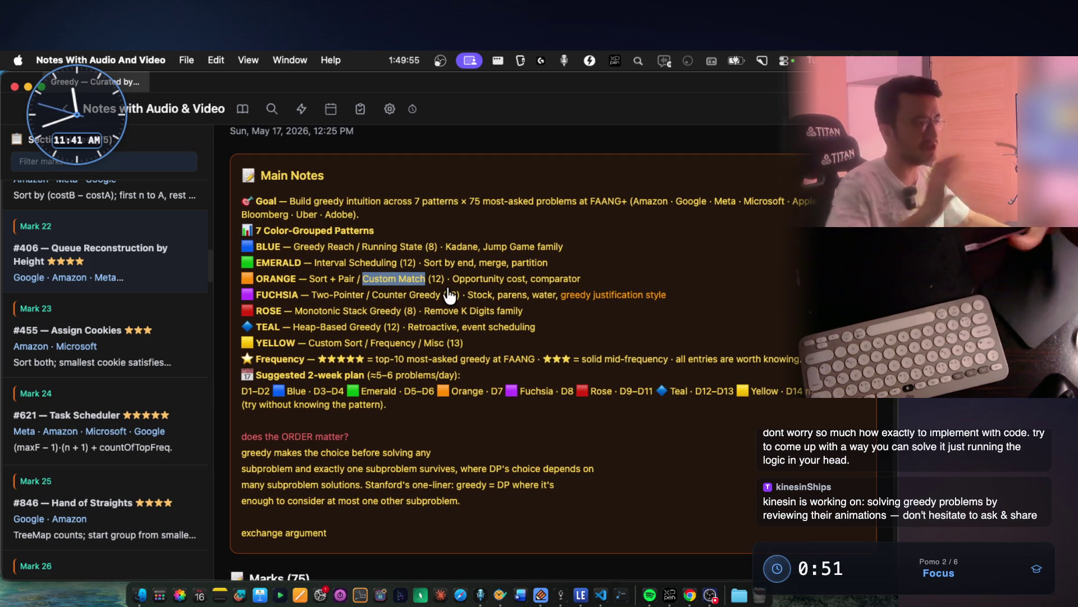
{"action": "scroll", "coordinate": [427, 318], "scroll_direction": "down", "scroll_amount": 5}
{"action": "scroll", "coordinate": [428, 318], "scroll_direction": "down", "scroll_amount": 2}
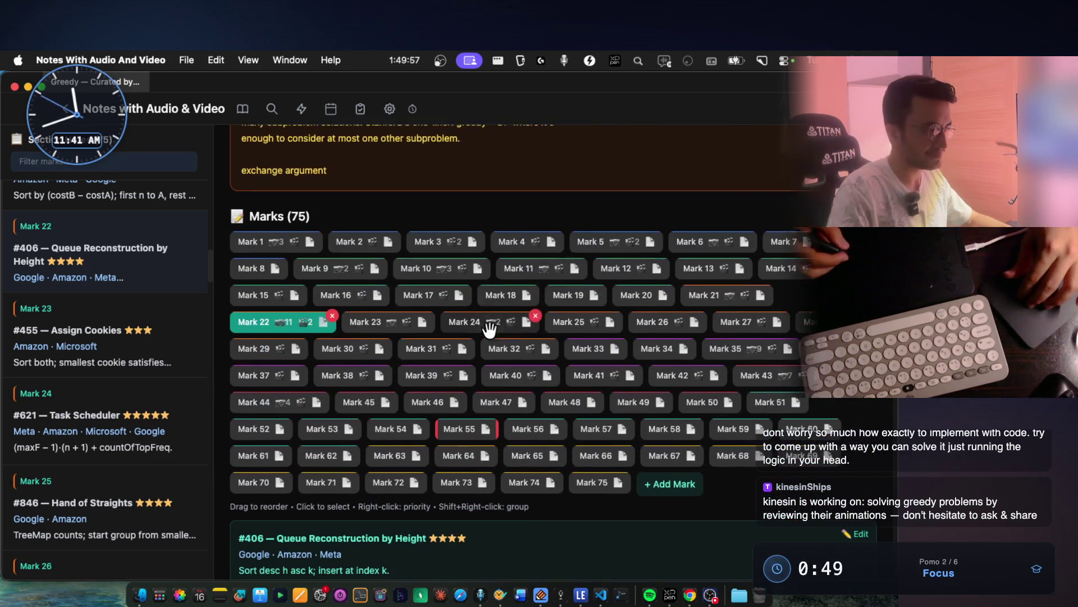
{"action": "left_click", "coordinate": [758, 294]}
{"action": "scroll", "coordinate": [638, 336], "scroll_direction": "down", "scroll_amount": 2}
{"action": "scroll", "coordinate": [638, 336], "scroll_direction": "down", "scroll_amount": 2}
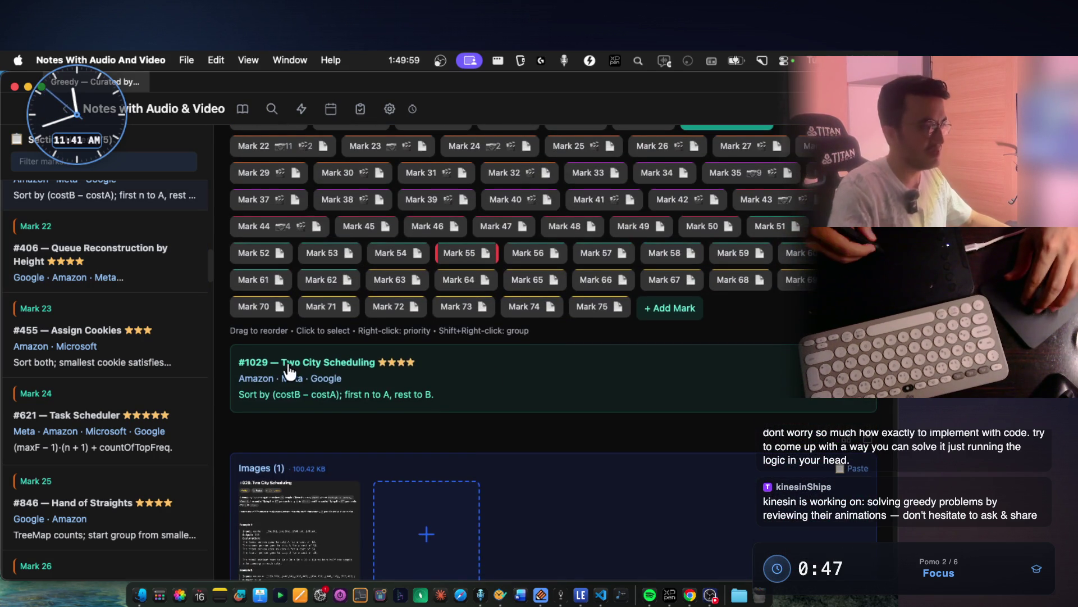
{"action": "left_click_drag", "start_coordinate": [291, 371], "coordinate": [377, 369]}
{"action": "scroll", "coordinate": [515, 264], "scroll_direction": "up", "scroll_amount": 3}
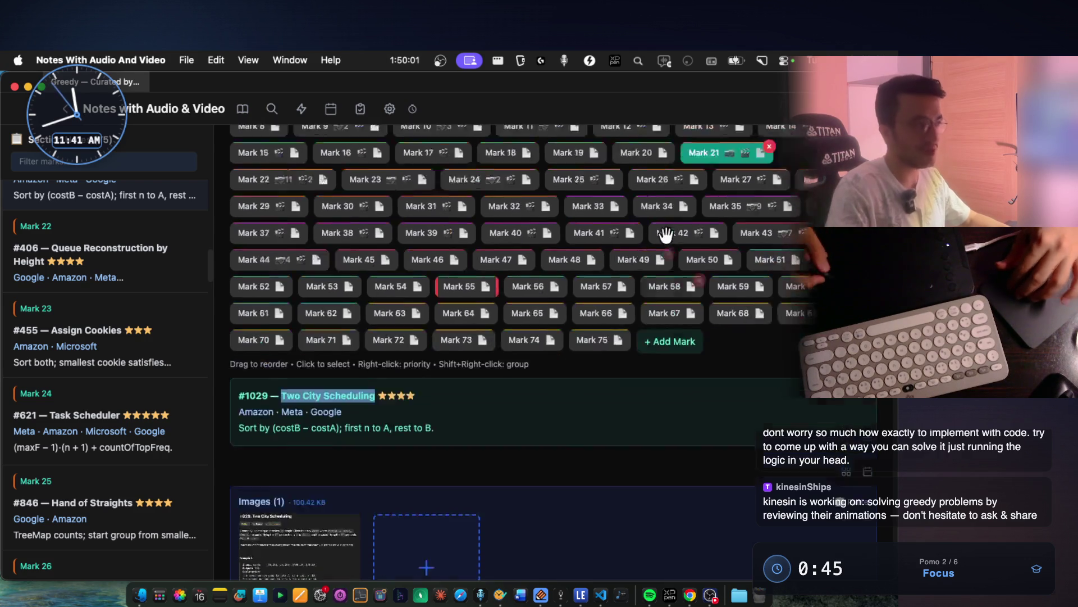
{"action": "left_click", "coordinate": [505, 266]}
{"action": "scroll", "coordinate": [421, 337], "scroll_direction": "down", "scroll_amount": 1}
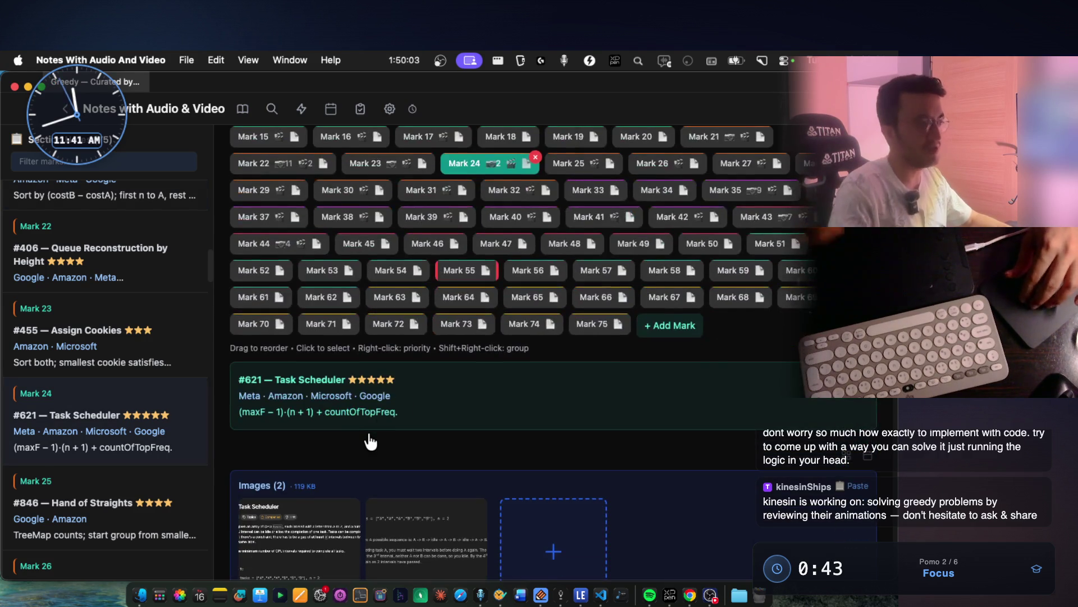
{"action": "scroll", "coordinate": [371, 441], "scroll_direction": "down", "scroll_amount": 2}
{"action": "scroll", "coordinate": [368, 441], "scroll_direction": "down", "scroll_amount": 3}
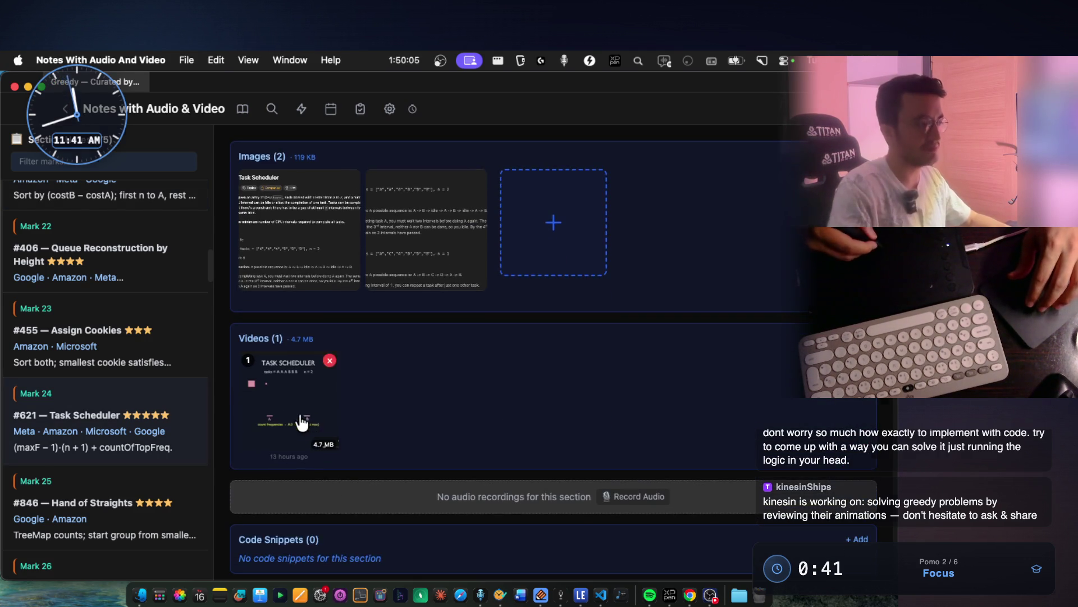
{"action": "left_click", "coordinate": [301, 419]}
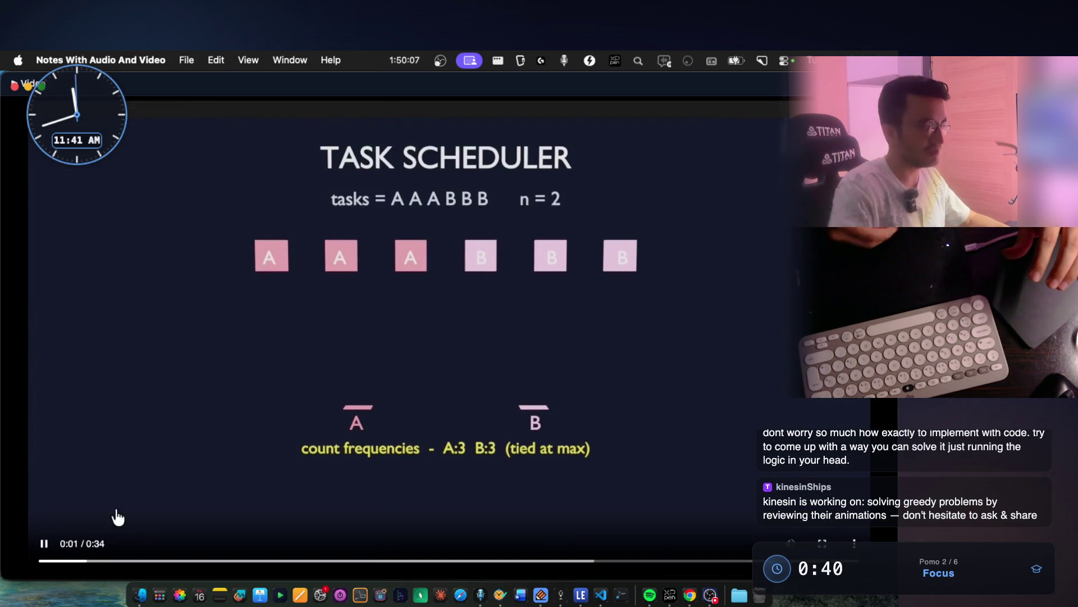
Pause the Task Scheduler video at the count-frequencies step and close the viewer
{"action": "left_click", "coordinate": [45, 545]}
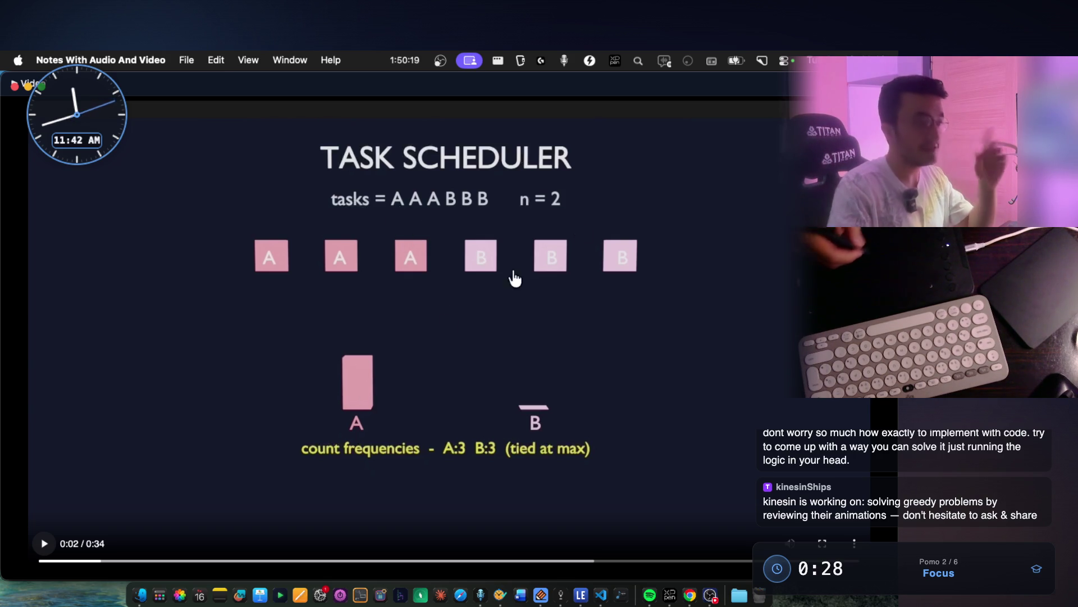
{"action": "key", "text": "Escape"}
{"action": "scroll", "coordinate": [600, 225], "scroll_direction": "up", "scroll_amount": 10}
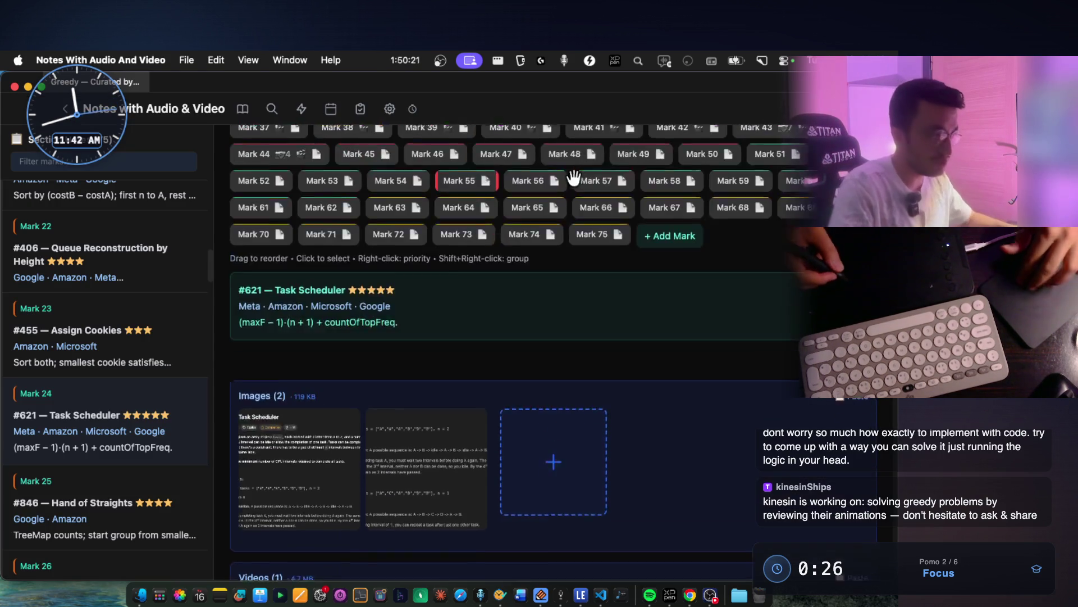
{"action": "scroll", "coordinate": [356, 309], "scroll_direction": "down", "scroll_amount": 2}
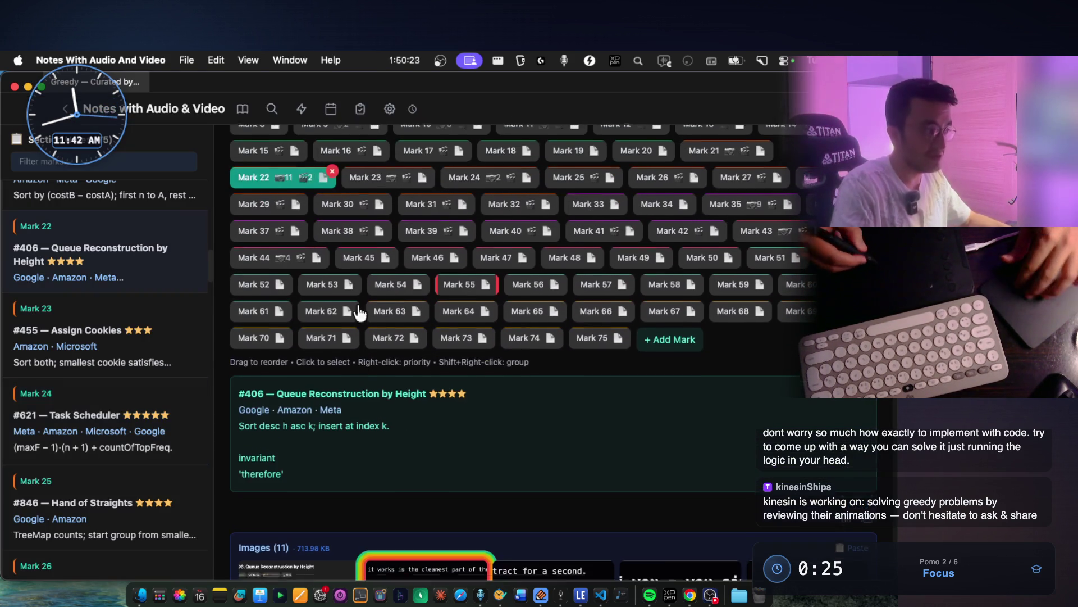
{"action": "scroll", "coordinate": [426, 327], "scroll_direction": "down", "scroll_amount": 4}
{"action": "scroll", "coordinate": [426, 327], "scroll_direction": "down", "scroll_amount": 5}
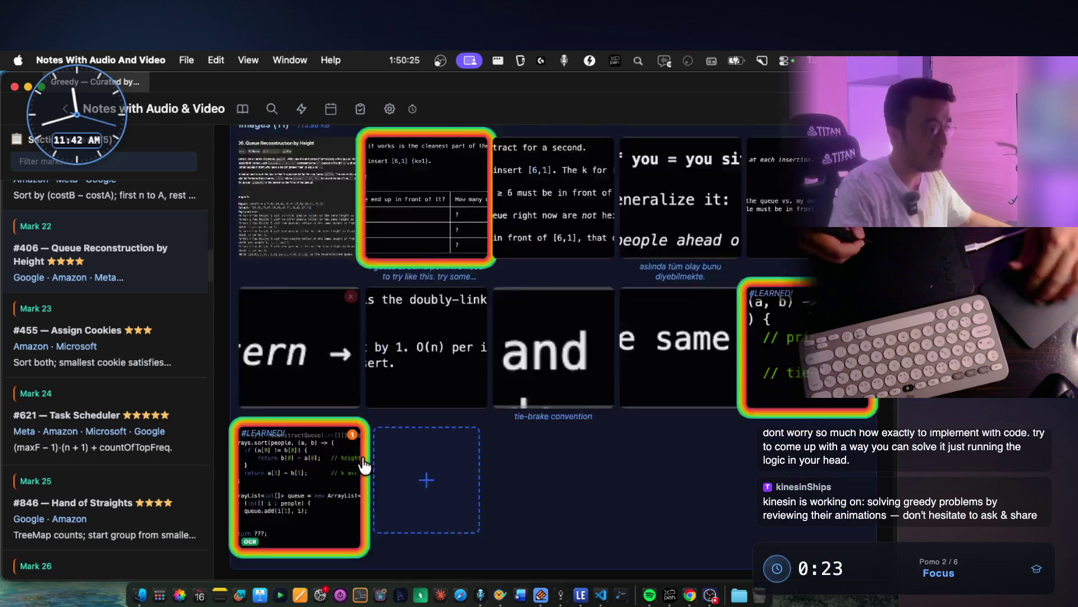
{"action": "scroll", "coordinate": [380, 379], "scroll_direction": "down", "scroll_amount": 5}
Play and close the insert-at-index-k video, then play the Task Scheduler preview video
{"action": "left_click", "coordinate": [326, 441]}
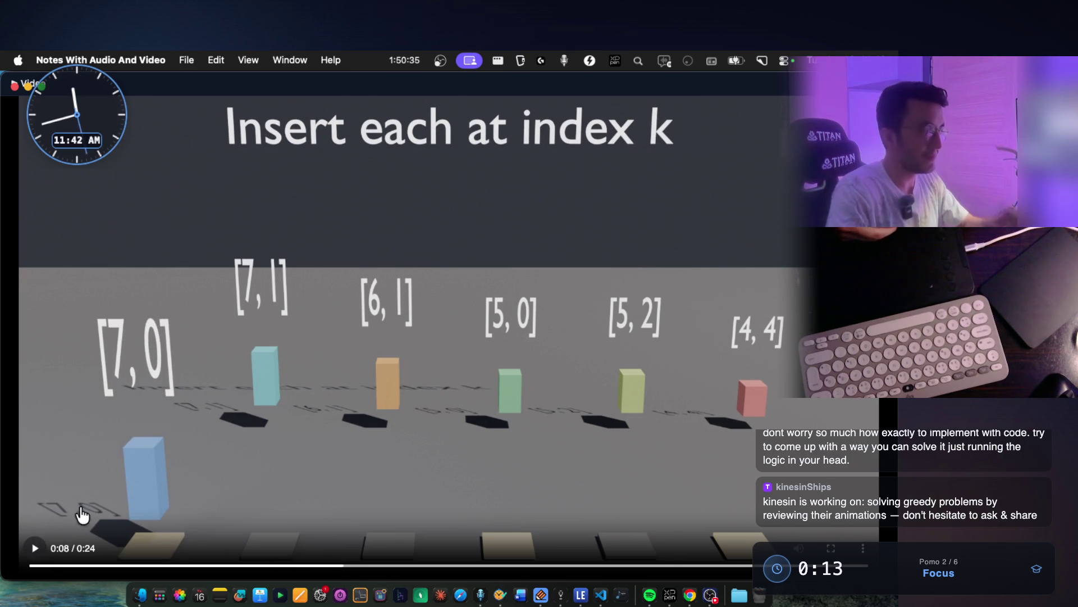
{"action": "key", "text": "Escape"}
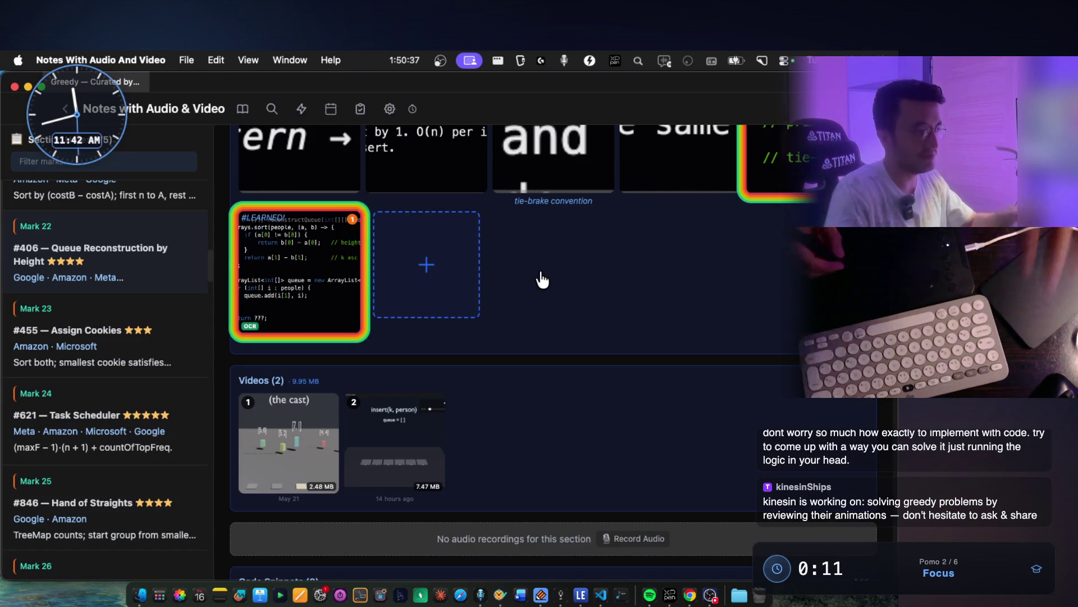
{"action": "scroll", "coordinate": [541, 277], "scroll_direction": "up", "scroll_amount": 10}
{"action": "left_click", "coordinate": [464, 259]}
{"action": "scroll", "coordinate": [501, 344], "scroll_direction": "down", "scroll_amount": 3}
{"action": "scroll", "coordinate": [503, 346], "scroll_direction": "down", "scroll_amount": 2}
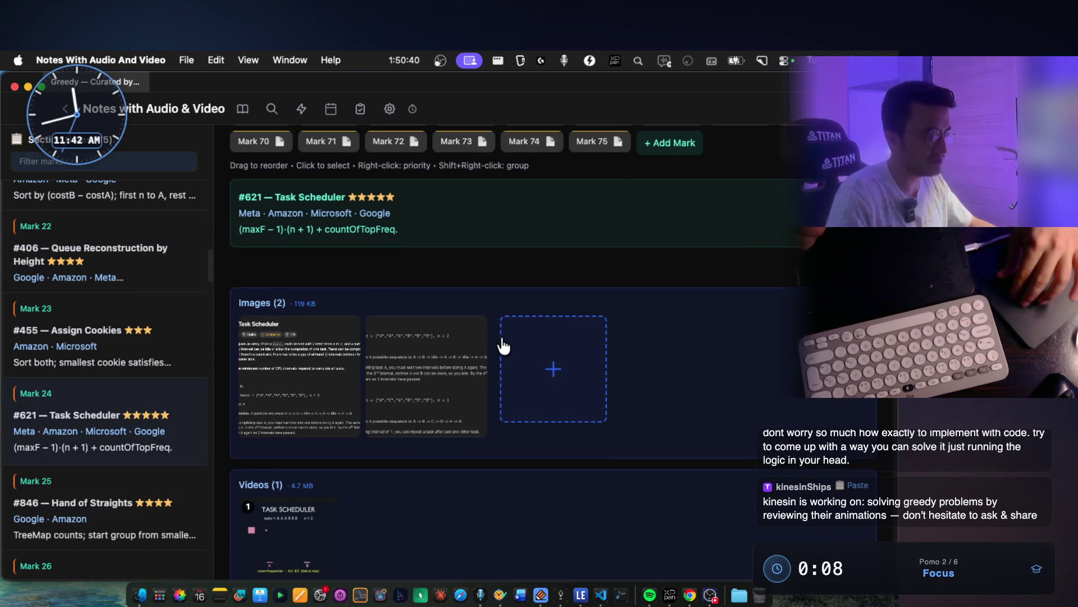
{"action": "scroll", "coordinate": [501, 344], "scroll_direction": "down", "scroll_amount": 3}
{"action": "left_click", "coordinate": [344, 440]}
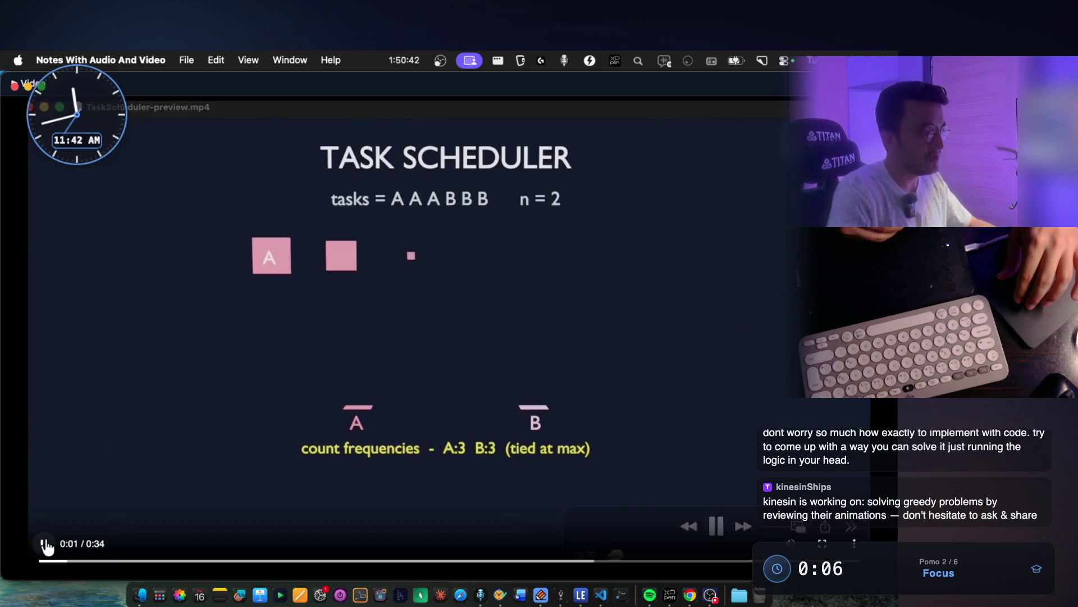
{"action": "scroll", "coordinate": [228, 421], "scroll_direction": "down", "scroll_amount": 1}
{"action": "scroll", "coordinate": [229, 418], "scroll_direction": "down", "scroll_amount": 3}
{"action": "scroll", "coordinate": [232, 411], "scroll_direction": "down", "scroll_amount": 5}
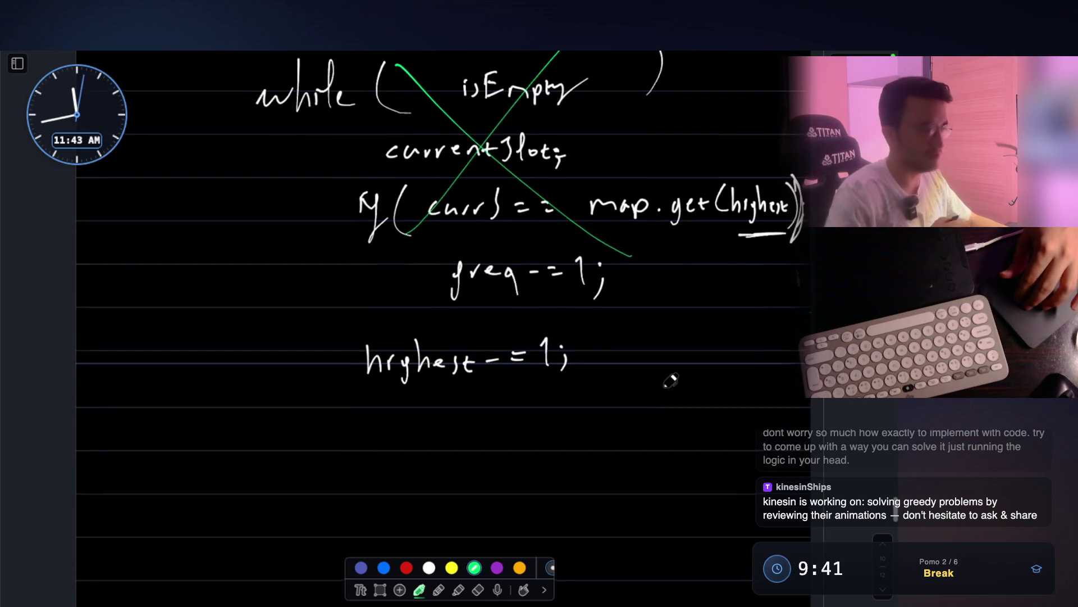
{"action": "scroll", "coordinate": [670, 381], "scroll_direction": "down", "scroll_amount": 1}
{"action": "mouse_move", "coordinate": [207, 303]}
{"action": "left_mouse_down"}
{"action": "mouse_move", "coordinate": [228, 311]}
{"action": "mouse_move", "coordinate": [268, 284]}
{"action": "left_mouse_up"}
Handwrite n=2, freq and FORMULA in green on a fresh whiteboard page
{"action": "left_click_drag", "start_coordinate": [278, 264], "coordinate": [311, 305]}
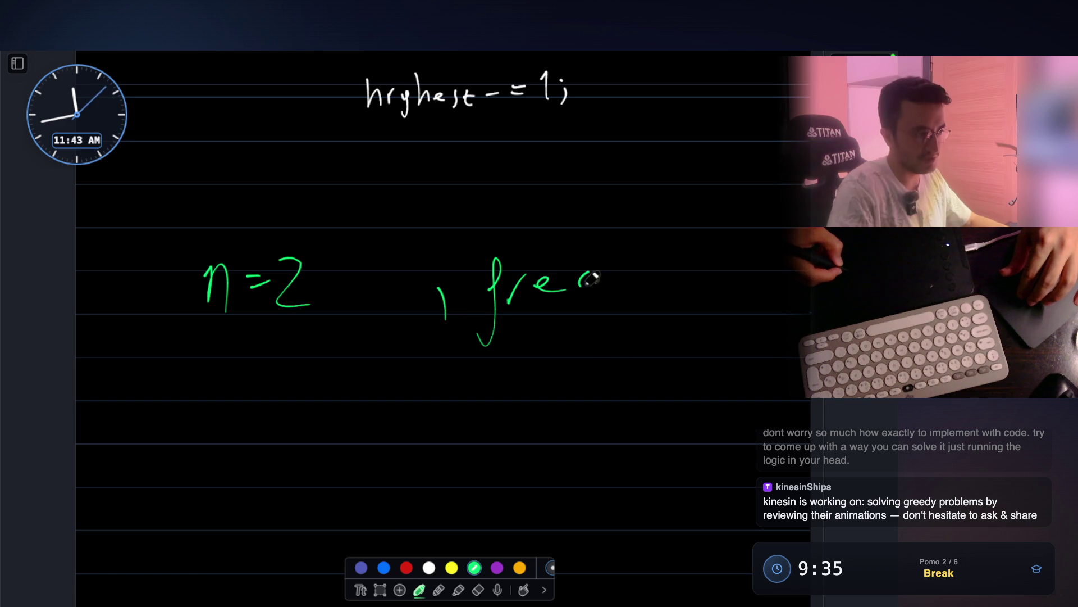
{"action": "scroll", "coordinate": [615, 308], "scroll_direction": "down", "scroll_amount": 2}
{"action": "mouse_move", "coordinate": [201, 307]}
{"action": "left_mouse_down"}
{"action": "mouse_move", "coordinate": [197, 398]}
{"action": "mouse_move", "coordinate": [239, 317]}
{"action": "left_mouse_up"}
{"action": "left_click_drag", "start_coordinate": [202, 345], "coordinate": [243, 341]}
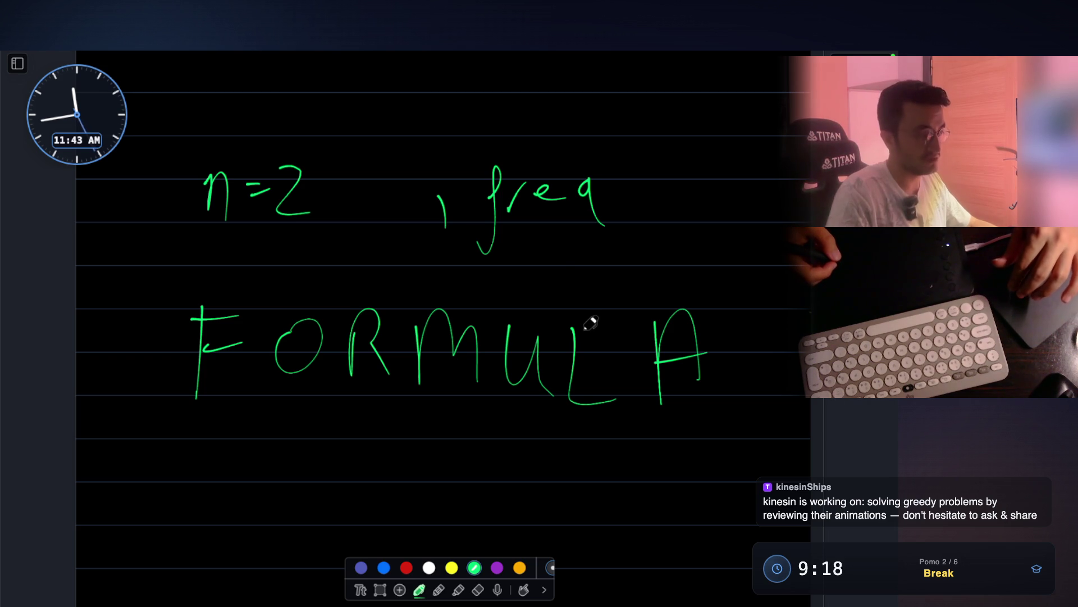
{"action": "scroll", "coordinate": [589, 323], "scroll_direction": "down", "scroll_amount": 3}
{"action": "left_click_drag", "start_coordinate": [296, 351], "coordinate": [322, 387]}
{"action": "mouse_move", "coordinate": [320, 351]}
{"action": "left_mouse_down"}
{"action": "mouse_move", "coordinate": [297, 387]}
{"action": "mouse_move", "coordinate": [388, 361]}
{"action": "left_mouse_up"}
Handwrite x²+y²=0, ½m·v²=, F=m·a and x²+2xy+y²=0 in green beneath FORMULA
{"action": "left_click_drag", "start_coordinate": [373, 353], "coordinate": [374, 391]}
{"action": "left_click_drag", "start_coordinate": [464, 353], "coordinate": [479, 370]}
{"action": "left_click_drag", "start_coordinate": [466, 383], "coordinate": [487, 380]}
{"action": "left_click_drag", "start_coordinate": [546, 347], "coordinate": [552, 350]}
{"action": "scroll", "coordinate": [542, 340], "scroll_direction": "down", "scroll_amount": 2}
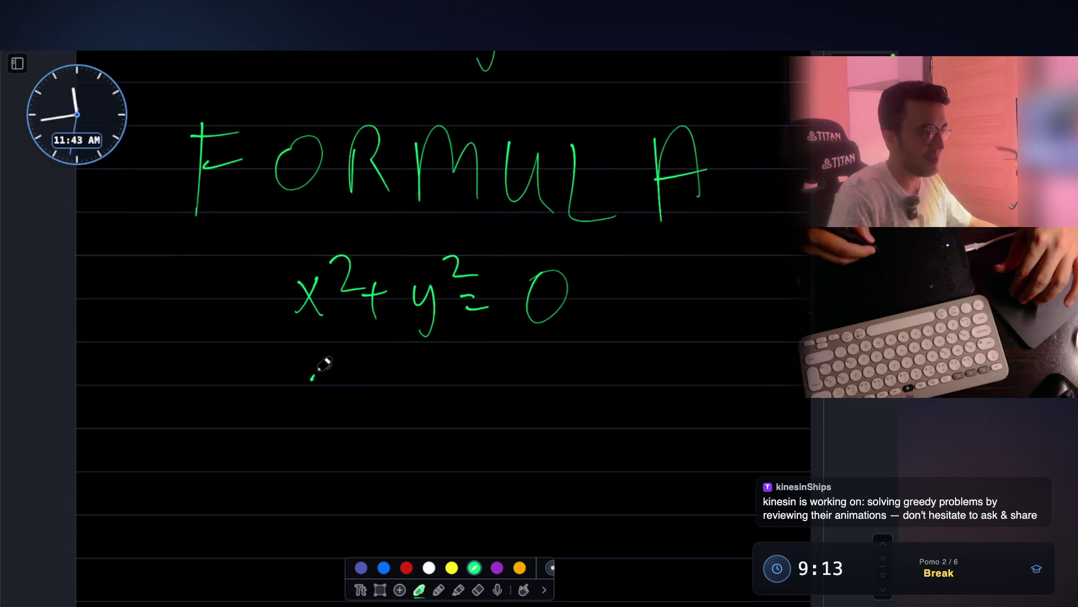
{"action": "left_click_drag", "start_coordinate": [301, 444], "coordinate": [336, 454]}
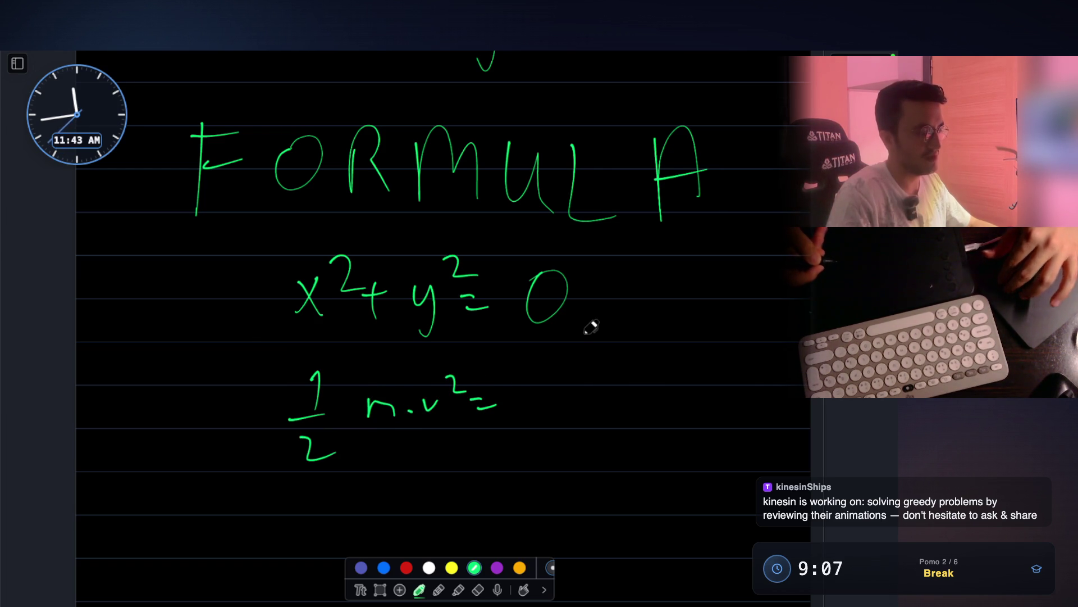
{"action": "scroll", "coordinate": [590, 327], "scroll_direction": "down", "scroll_amount": 3}
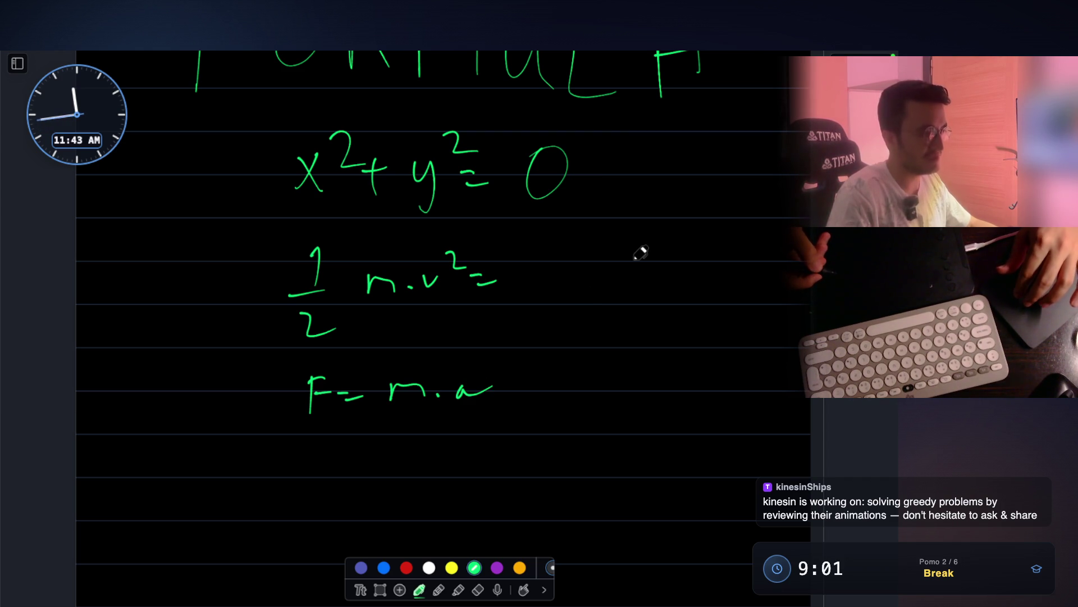
{"action": "scroll", "coordinate": [638, 250], "scroll_direction": "up", "scroll_amount": 1}
{"action": "scroll", "coordinate": [638, 248], "scroll_direction": "up", "scroll_amount": 2}
{"action": "scroll", "coordinate": [505, 321], "scroll_direction": "down", "scroll_amount": 4}
{"action": "left_click_drag", "start_coordinate": [319, 352], "coordinate": [317, 361]}
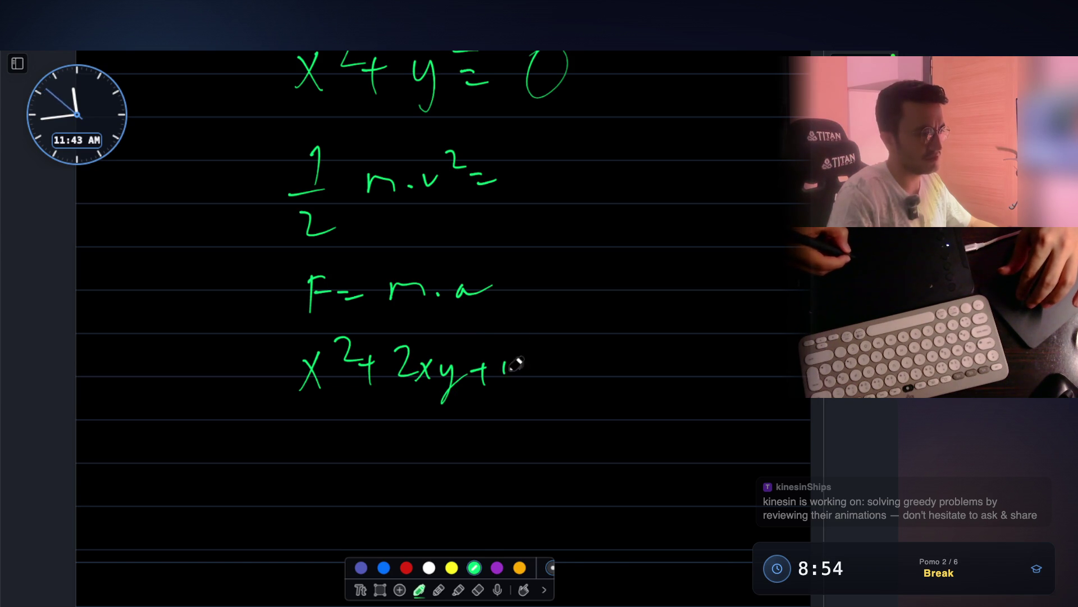
{"action": "left_click_drag", "start_coordinate": [600, 354], "coordinate": [598, 355]}
{"action": "scroll", "coordinate": [609, 289], "scroll_direction": "up", "scroll_amount": 2}
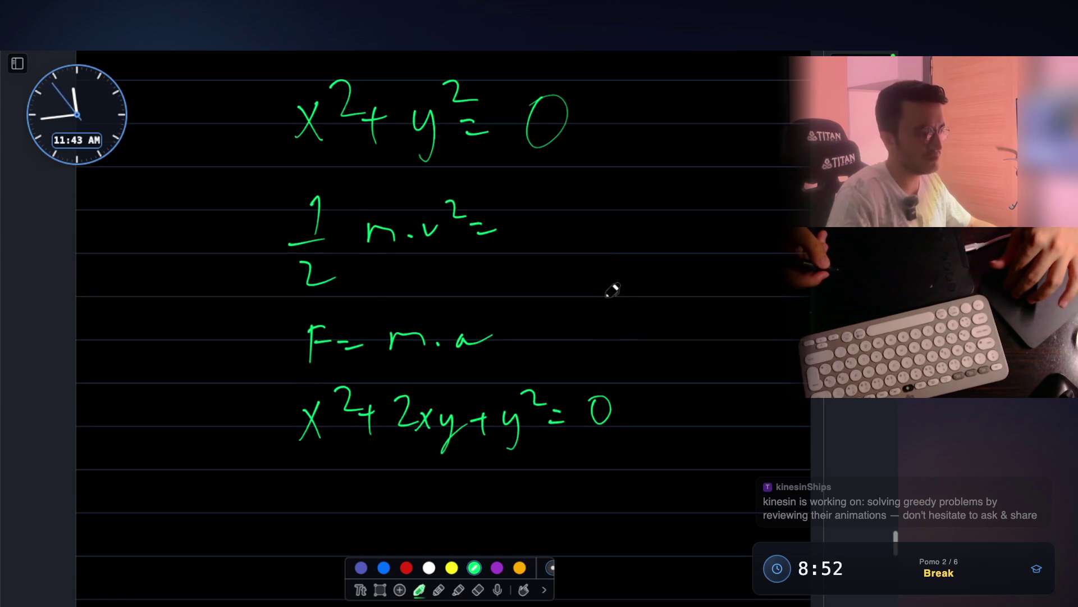
{"action": "scroll", "coordinate": [564, 251], "scroll_direction": "up", "scroll_amount": 1}
{"action": "scroll", "coordinate": [562, 253], "scroll_direction": "up", "scroll_amount": 3}
{"action": "scroll", "coordinate": [561, 261], "scroll_direction": "up", "scroll_amount": 5}
{"action": "scroll", "coordinate": [563, 263], "scroll_direction": "up", "scroll_amount": 1}
{"action": "scroll", "coordinate": [563, 246], "scroll_direction": "up", "scroll_amount": 1}
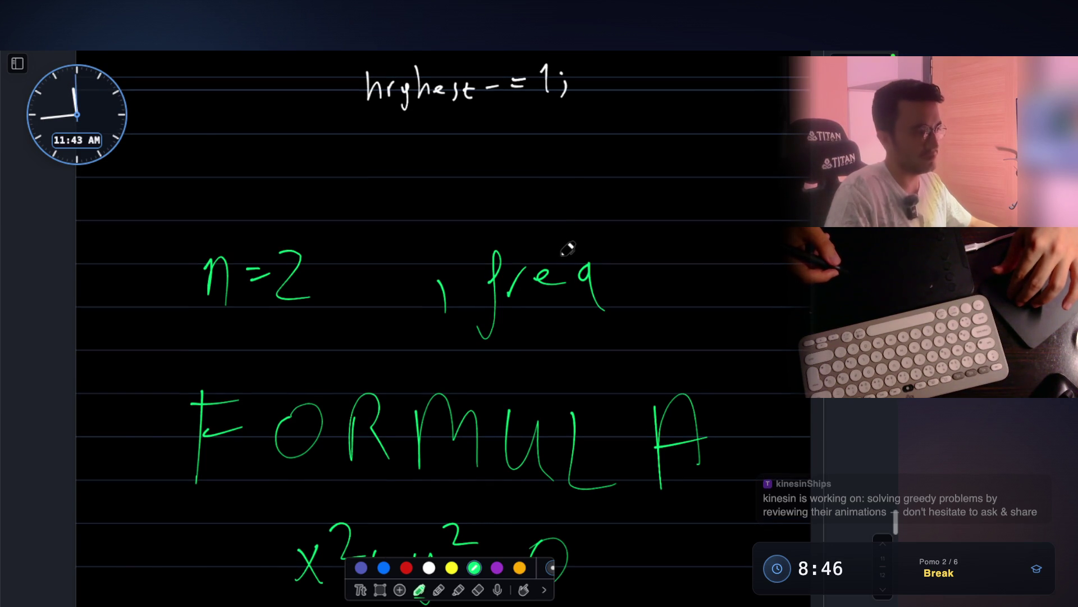
Tick off n=2 and freq and box them together in green
{"action": "left_click_drag", "start_coordinate": [299, 339], "coordinate": [340, 298]}
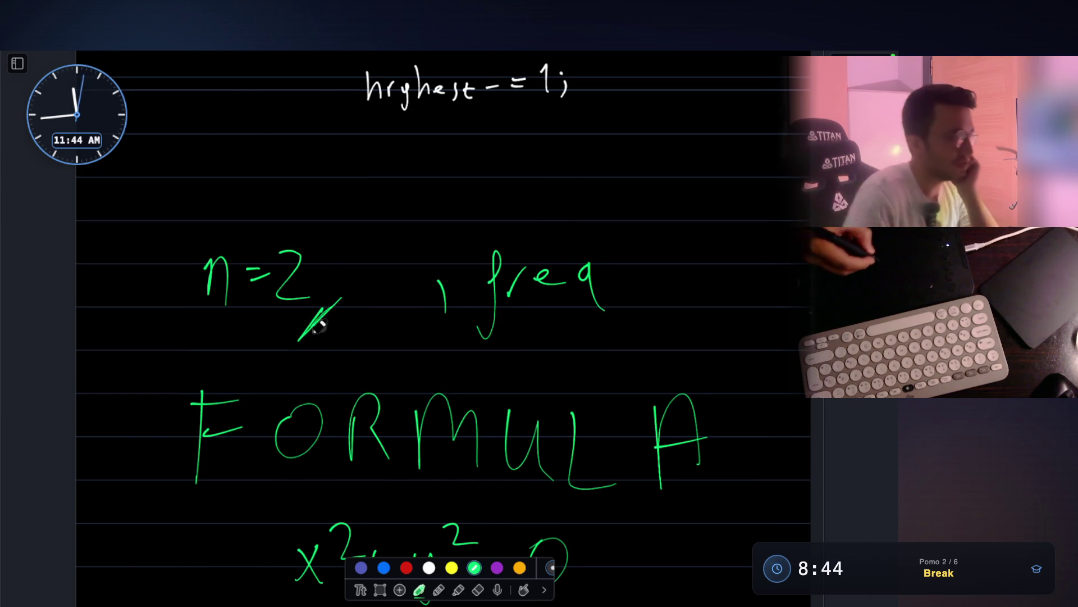
{"action": "mouse_move", "coordinate": [631, 308]}
{"action": "left_mouse_down"}
{"action": "mouse_move", "coordinate": [600, 354]}
{"action": "mouse_move", "coordinate": [603, 332]}
{"action": "left_mouse_up"}
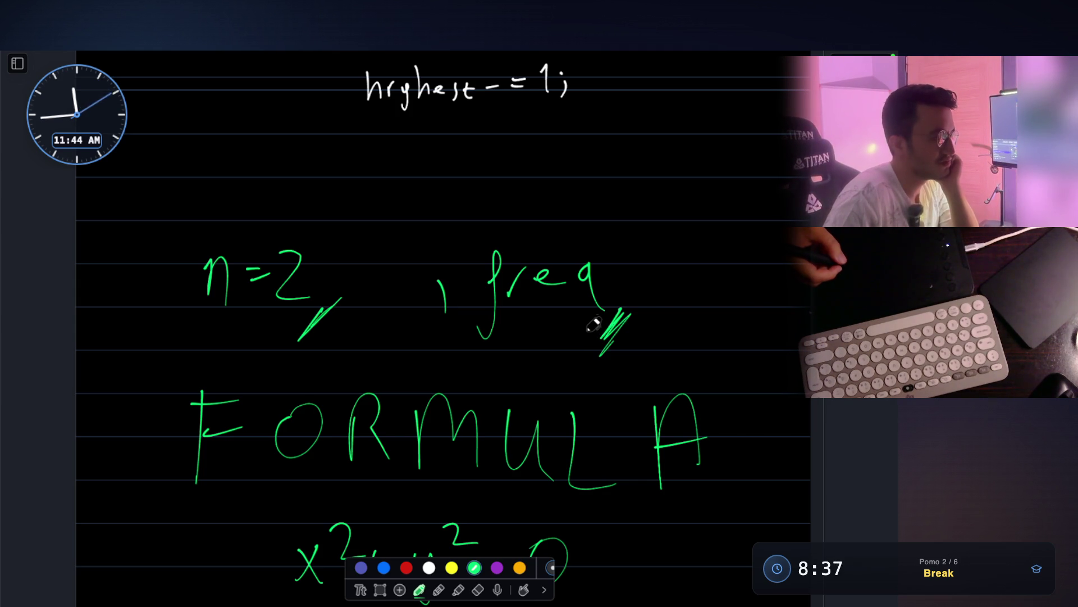
{"action": "scroll", "coordinate": [592, 326], "scroll_direction": "down", "scroll_amount": 1}
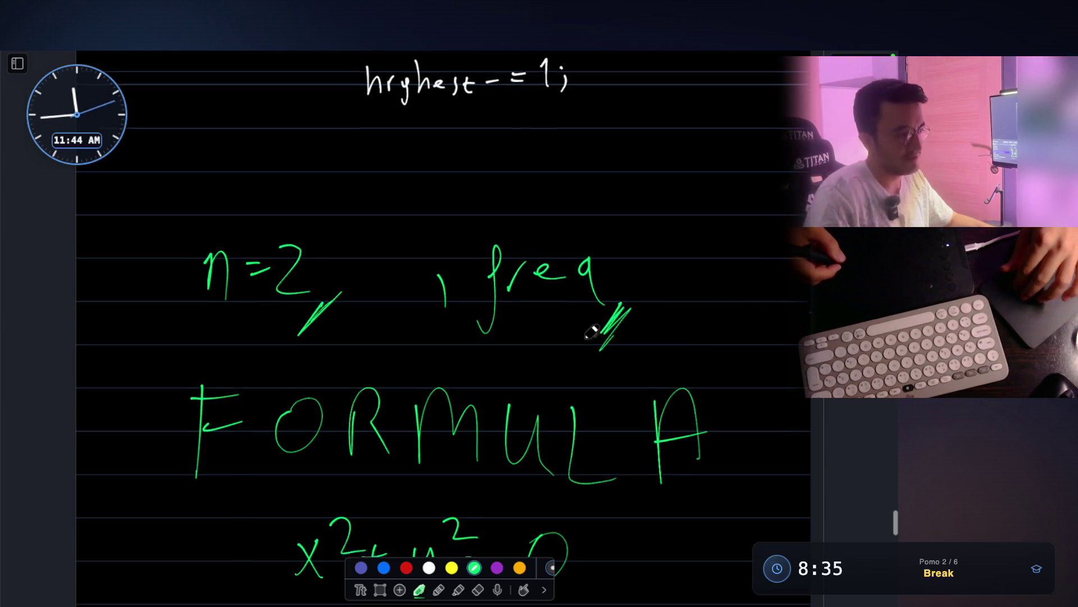
{"action": "scroll", "coordinate": [590, 333], "scroll_direction": "down", "scroll_amount": 2}
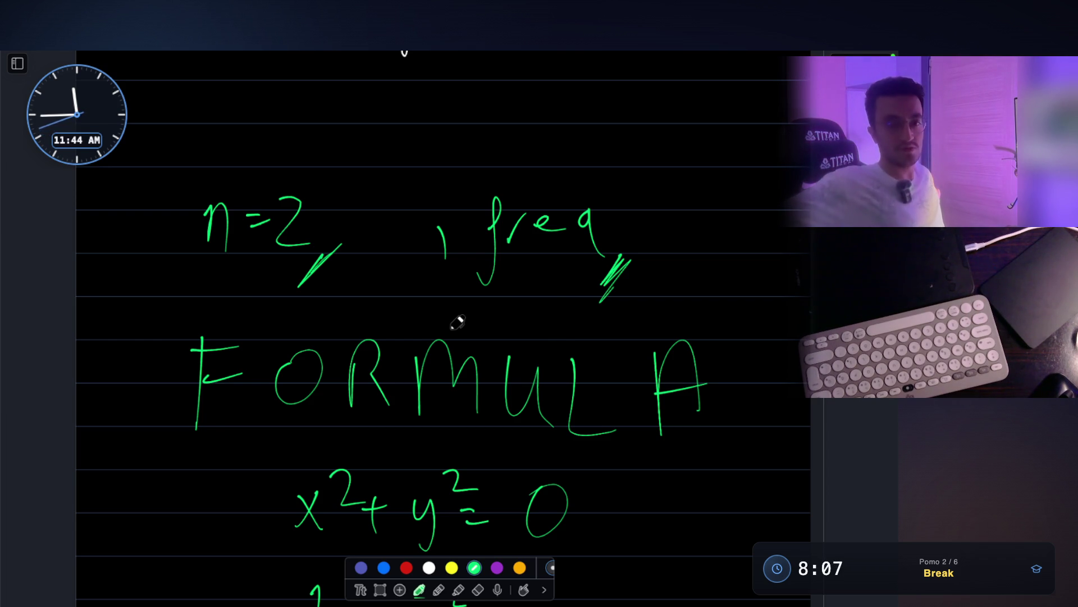
{"action": "scroll", "coordinate": [462, 253], "scroll_direction": "up", "scroll_amount": 3}
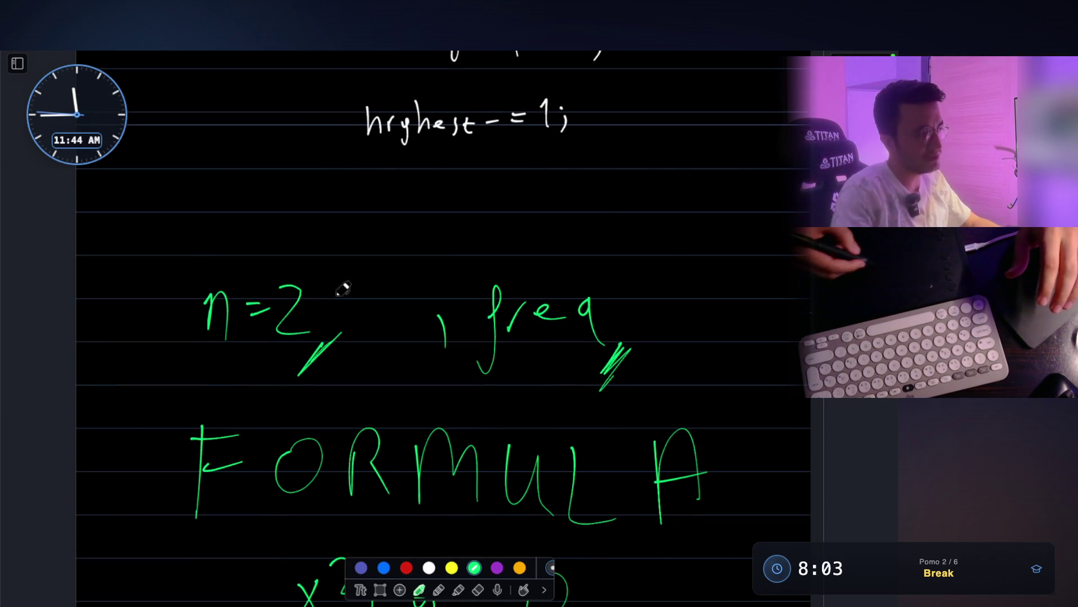
{"action": "mouse_move", "coordinate": [180, 381]}
{"action": "left_mouse_down"}
{"action": "mouse_move", "coordinate": [183, 264]}
{"action": "mouse_move", "coordinate": [177, 384]}
{"action": "left_mouse_up"}
{"action": "scroll", "coordinate": [216, 350], "scroll_direction": "up", "scroll_amount": 2}
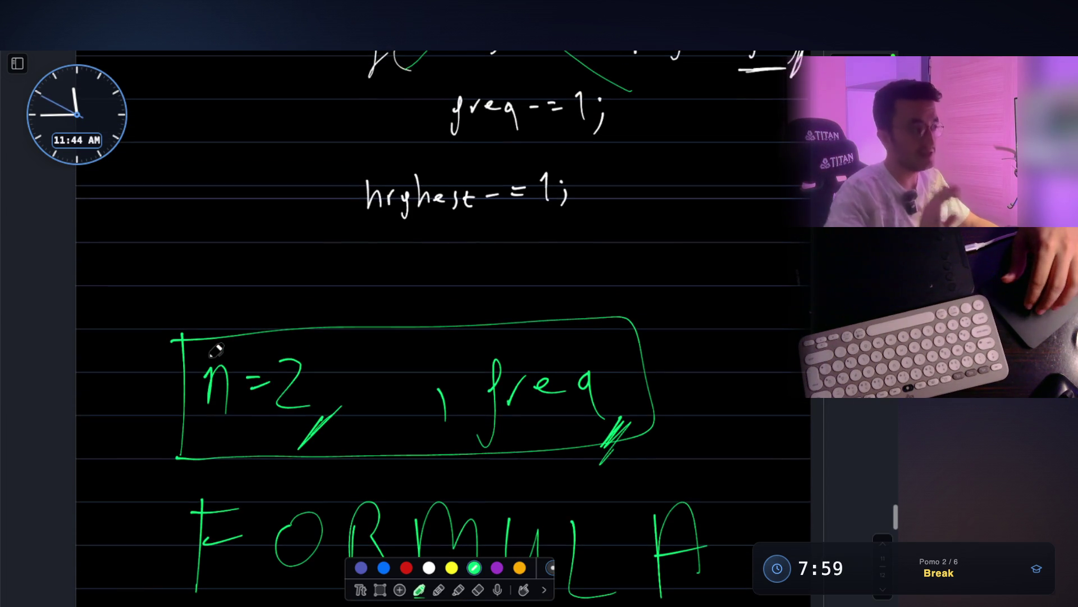
{"action": "scroll", "coordinate": [215, 351], "scroll_direction": "up", "scroll_amount": 2}
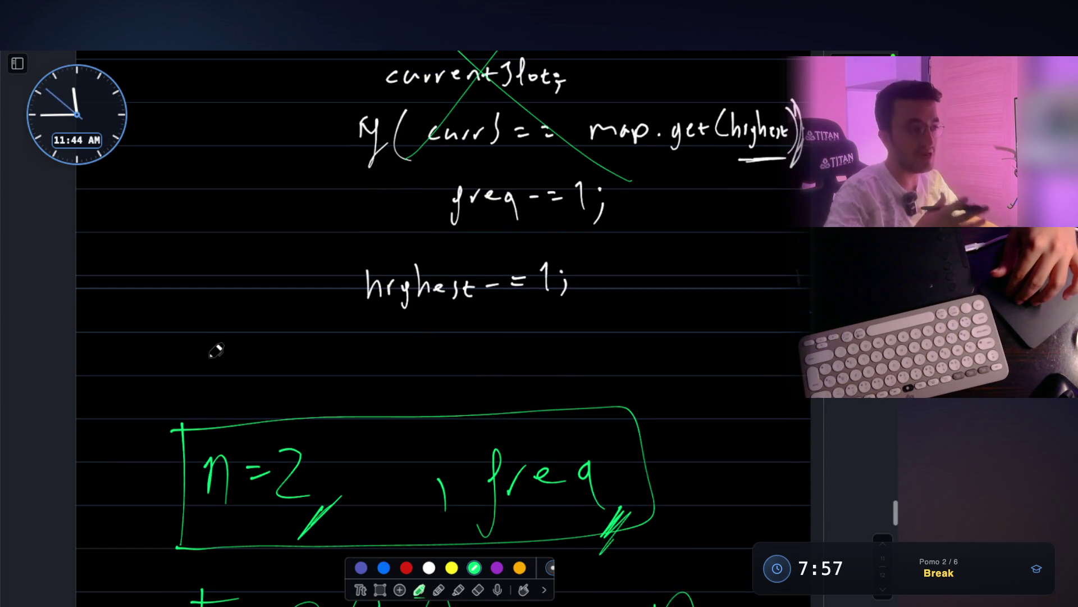
{"action": "scroll", "coordinate": [216, 350], "scroll_direction": "down", "scroll_amount": 1}
{"action": "scroll", "coordinate": [216, 351], "scroll_direction": "down", "scroll_amount": 1}
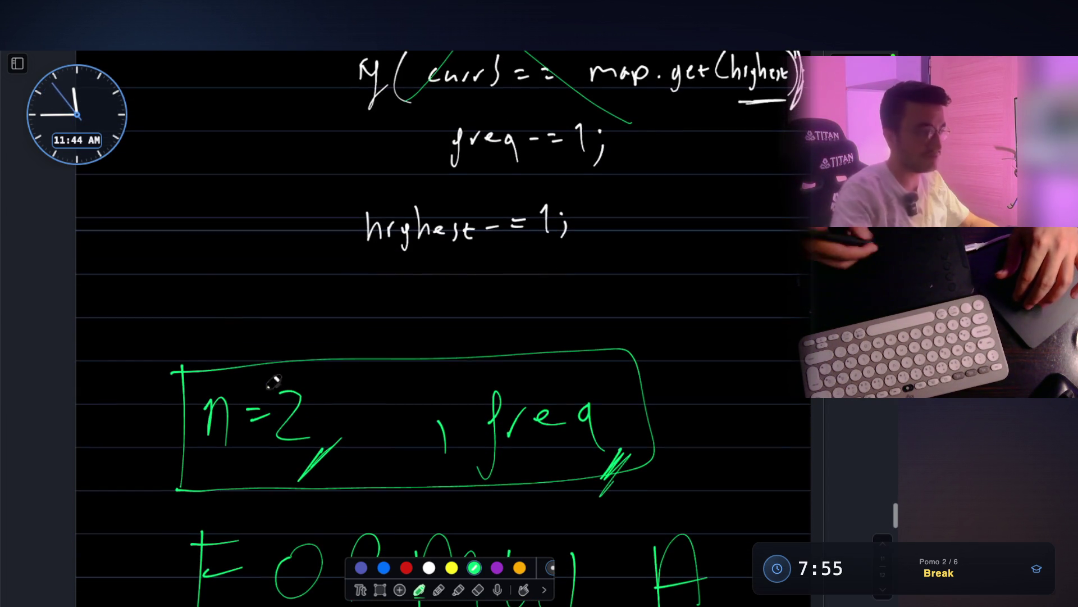
Write 'highest freq' above the box and draw a box around it
{"action": "left_click_drag", "start_coordinate": [207, 295], "coordinate": [256, 337]}
{"action": "mouse_move", "coordinate": [263, 297]}
{"action": "left_mouse_down"}
{"action": "mouse_move", "coordinate": [284, 330]}
{"action": "mouse_move", "coordinate": [368, 358]}
{"action": "mouse_move", "coordinate": [413, 335]}
{"action": "left_mouse_up"}
{"action": "left_click_drag", "start_coordinate": [414, 321], "coordinate": [431, 354]}
{"action": "left_click_drag", "start_coordinate": [161, 291], "coordinate": [468, 364]}
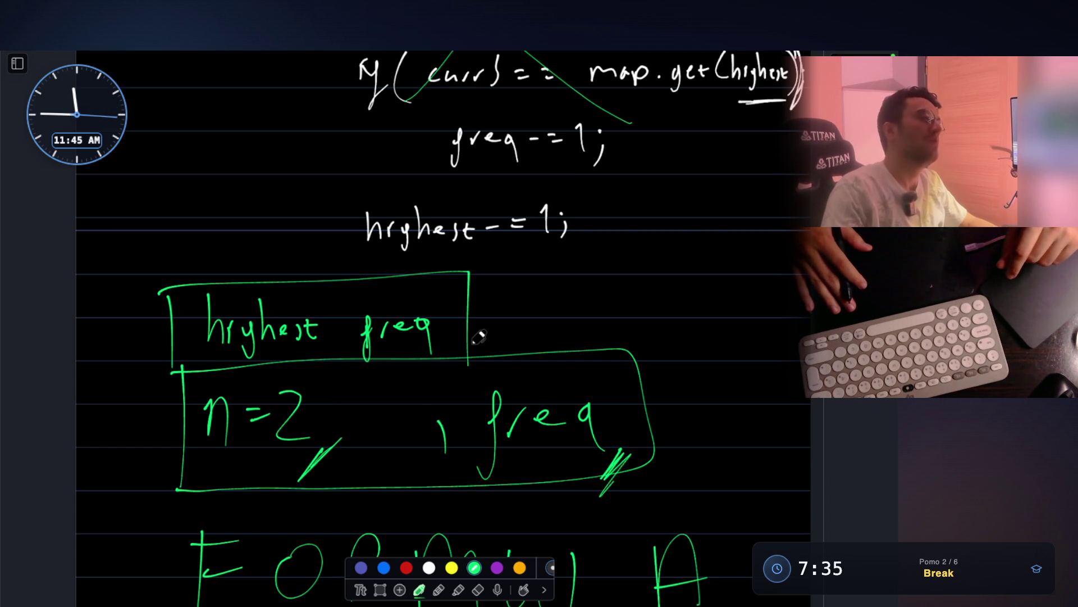
Close the whiteboard overlay and video player, then switch to Visual Studio Code
{"action": "key", "text": "Escape"}
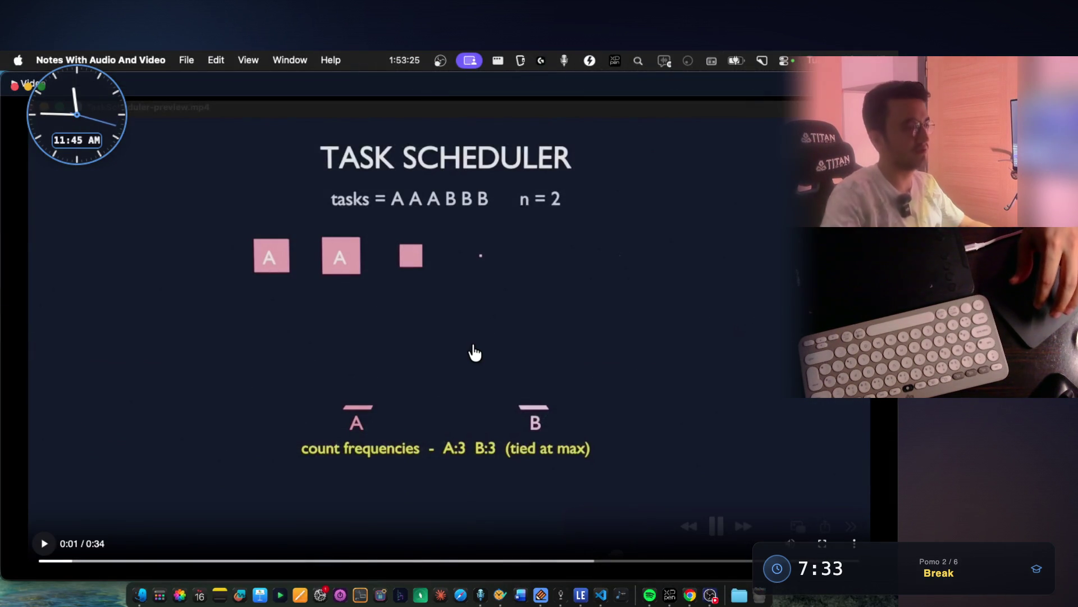
{"action": "key", "text": "Escape"}
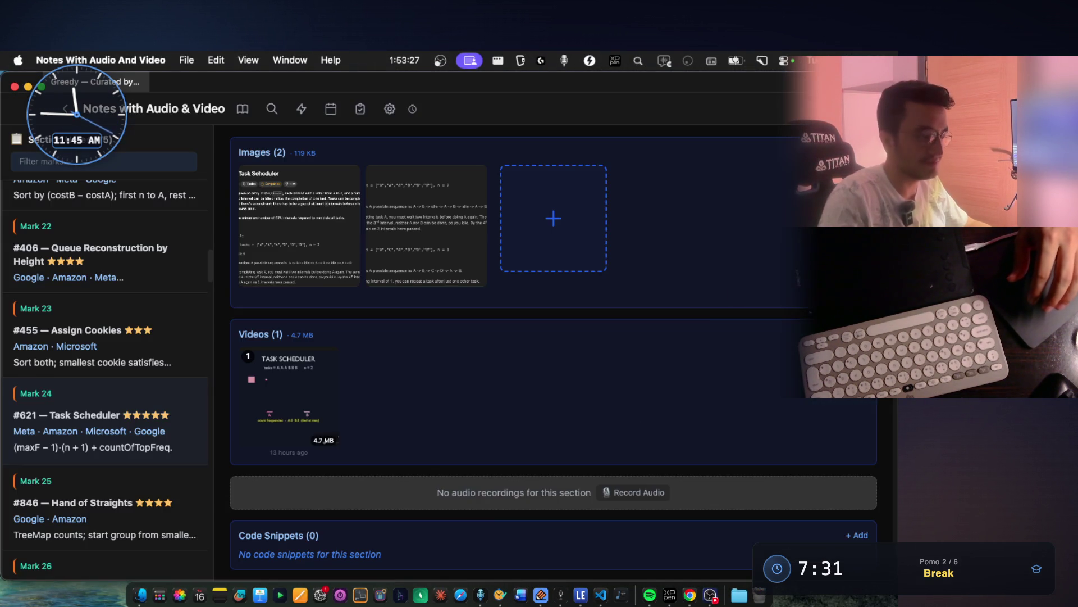
{"action": "left_click", "coordinate": [601, 596]}
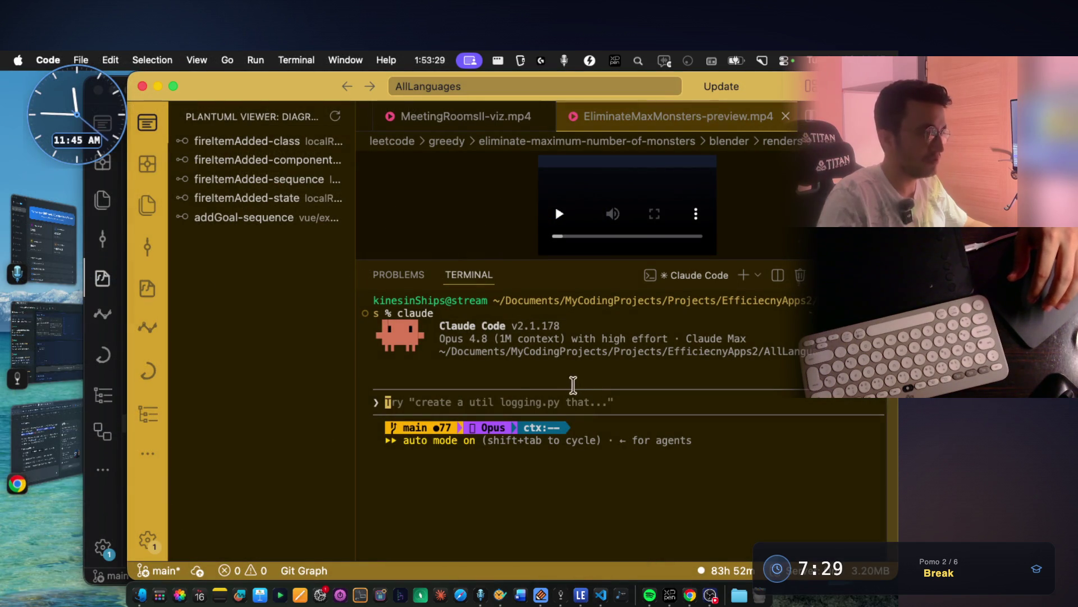
Dictate a greeting into the Claude Code prompt and check the Control Center sound output options
{"action": "key", "text": "fn"}
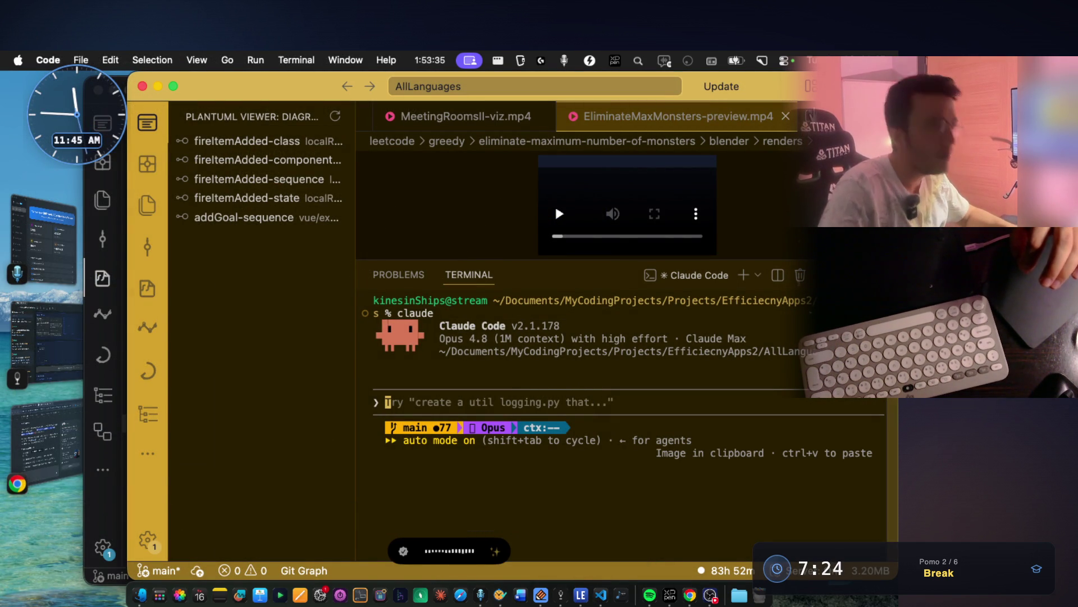
{"action": "left_click", "coordinate": [785, 63]}
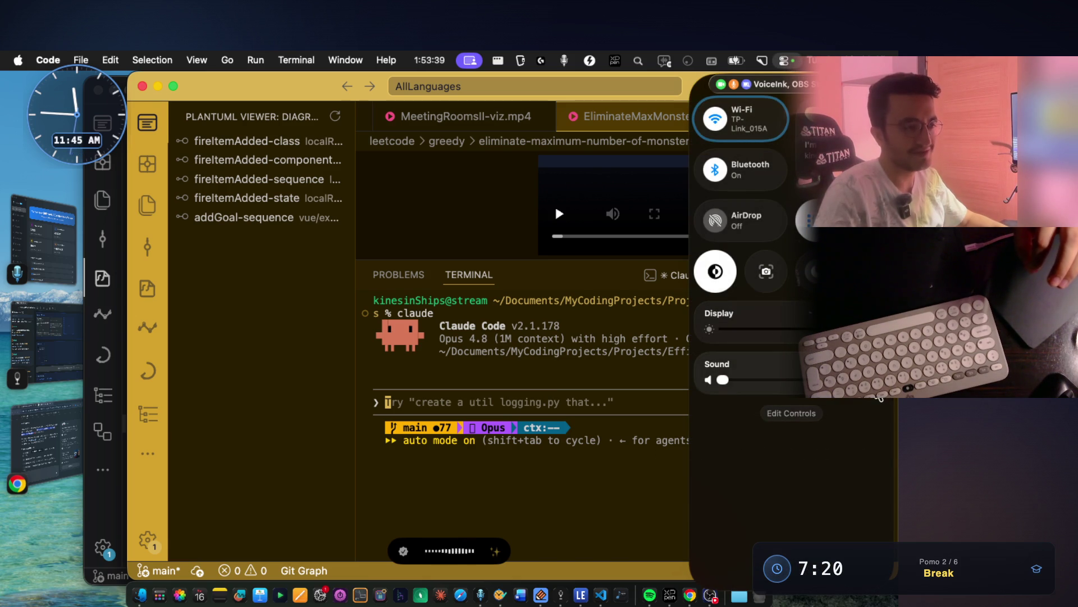
{"action": "left_click", "coordinate": [717, 364]}
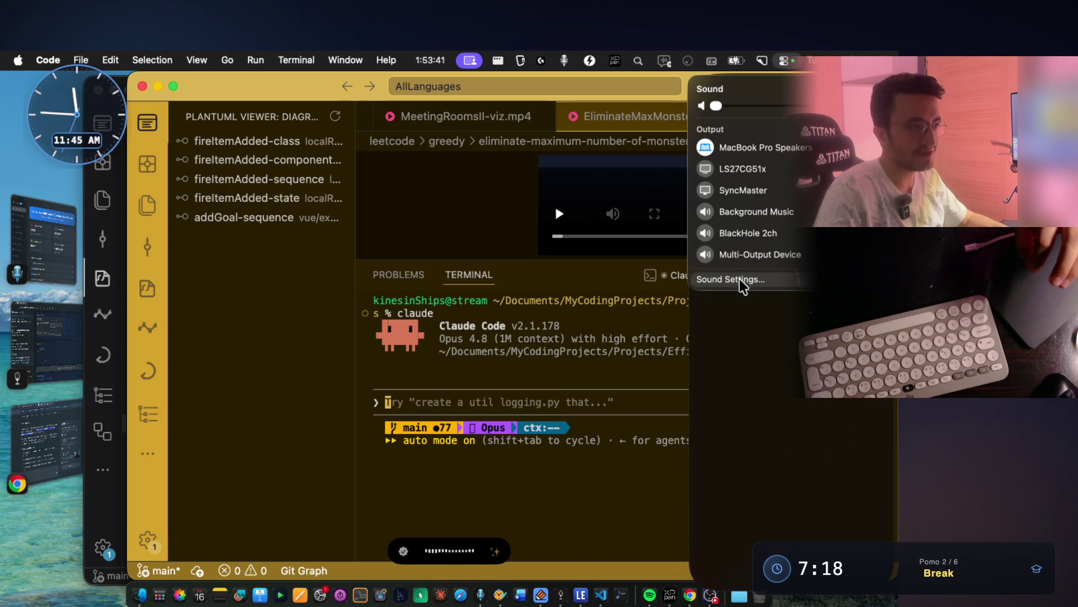
{"action": "left_click", "coordinate": [605, 353]}
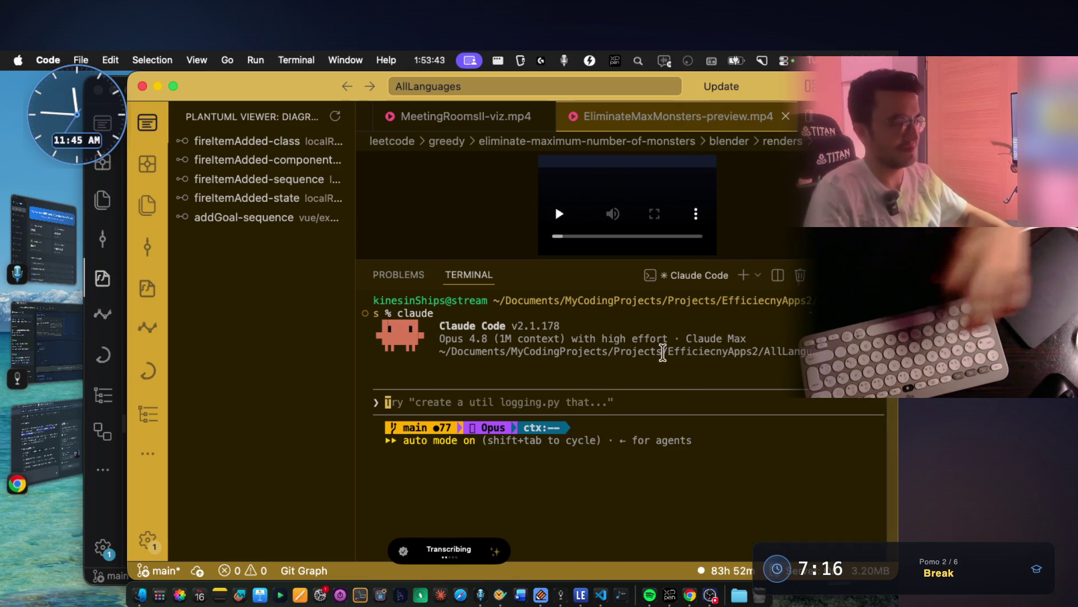
Reopen Control Center > Sound and bring up the full Sound settings
{"action": "left_click", "coordinate": [786, 63]}
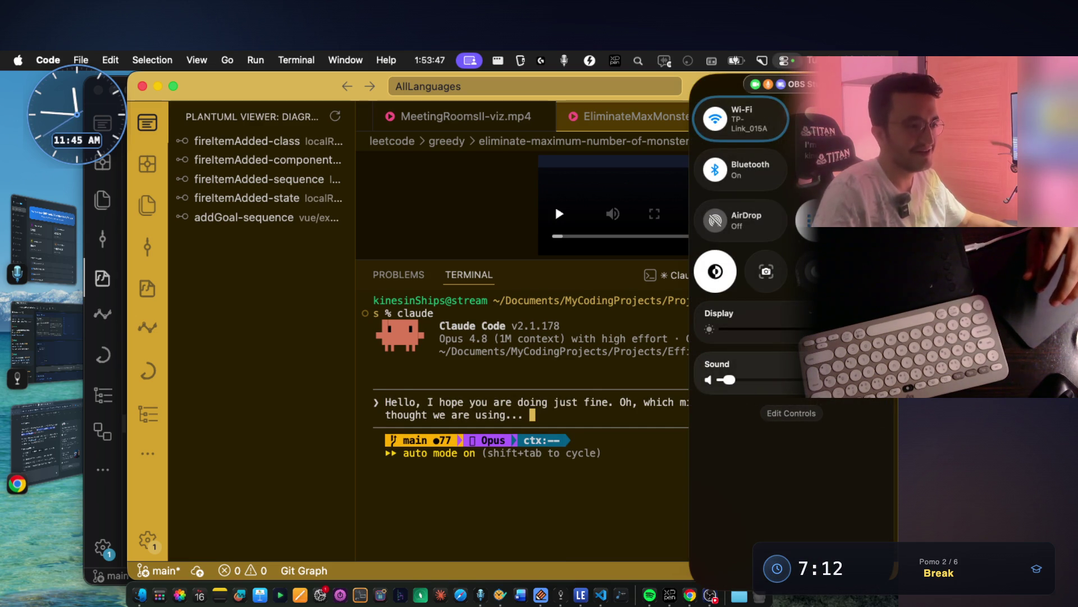
{"action": "left_click", "coordinate": [718, 364]}
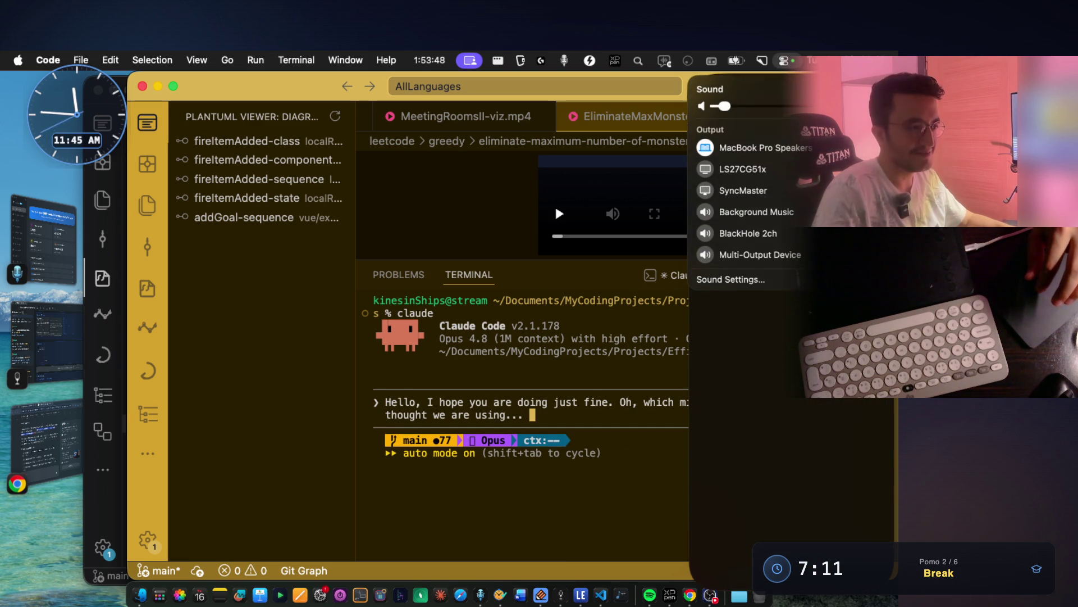
{"action": "left_click", "coordinate": [763, 279]}
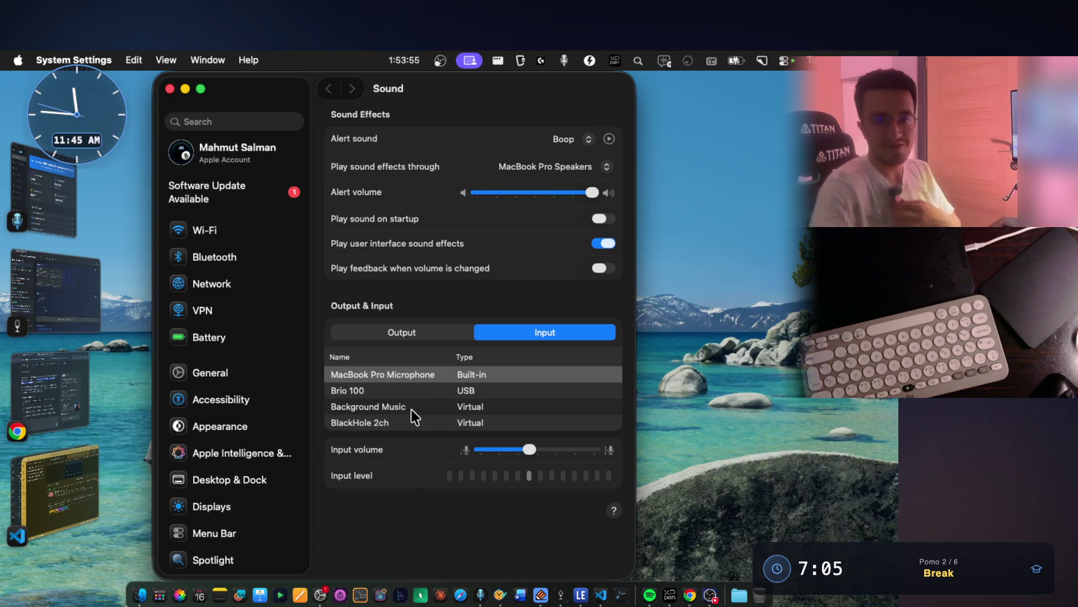
Raise the microphone input volume to maximum in Sound > Input, then return to the VS Code terminal
{"action": "key", "text": "super+Tab"}
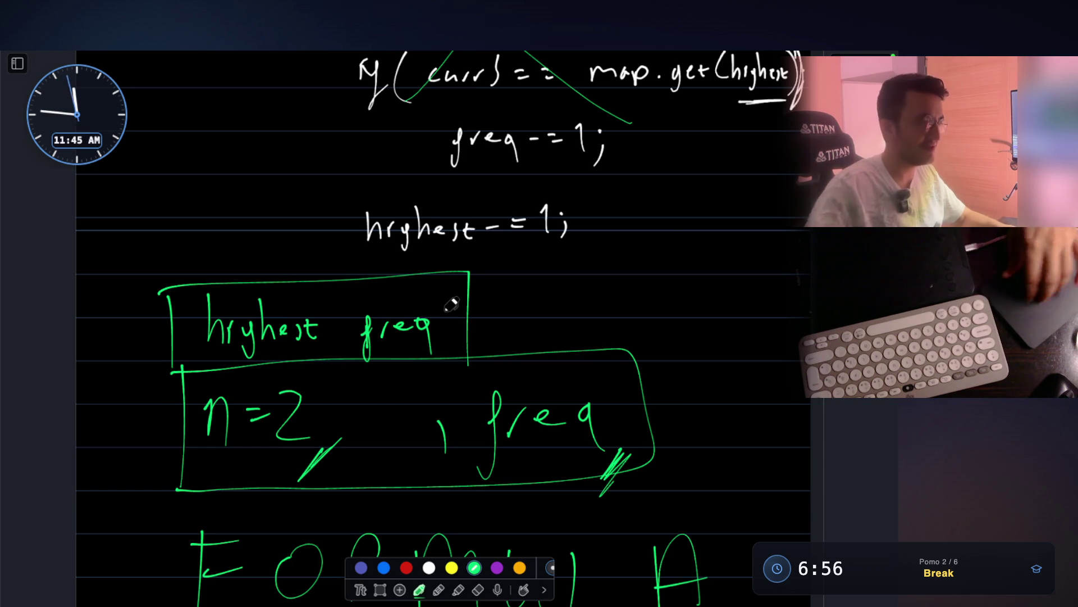
{"action": "key", "text": "super+Tab"}
{"action": "left_click", "coordinate": [537, 330]}
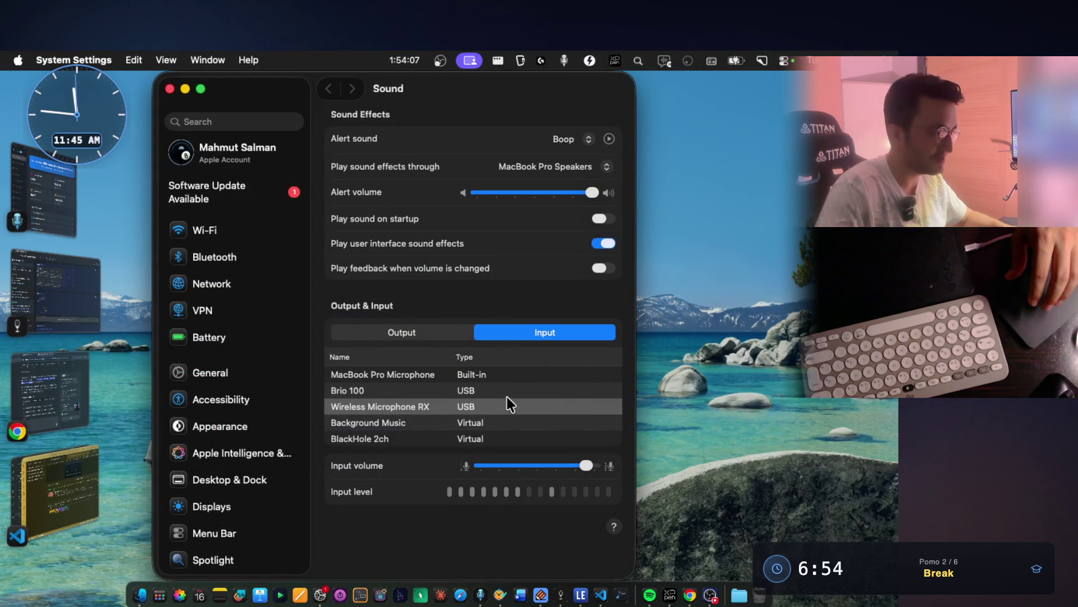
{"action": "left_click_drag", "start_coordinate": [587, 469], "coordinate": [608, 457]}
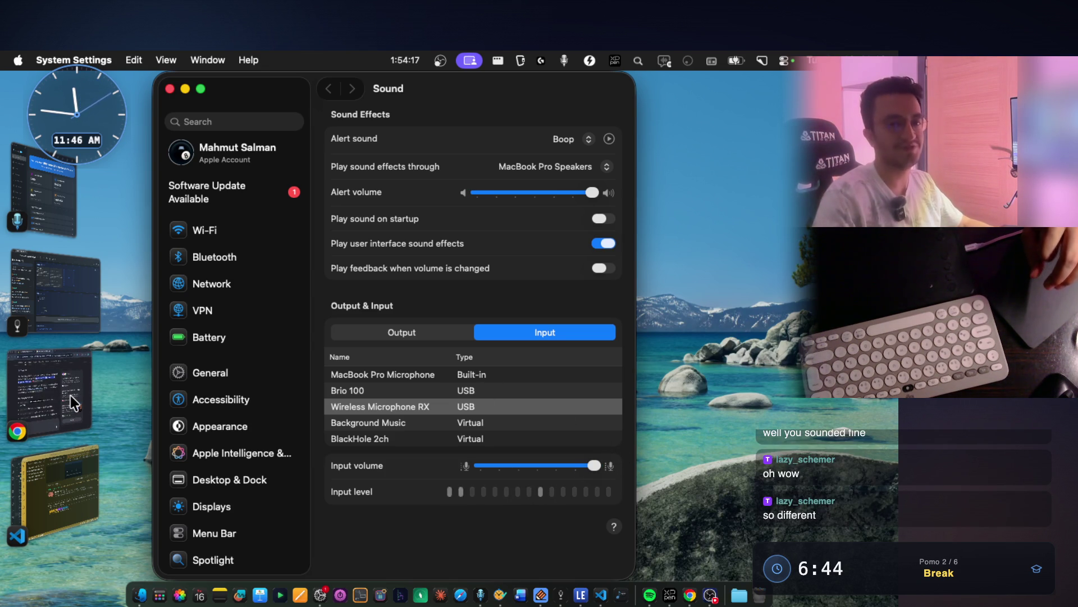
{"action": "left_click", "coordinate": [71, 478]}
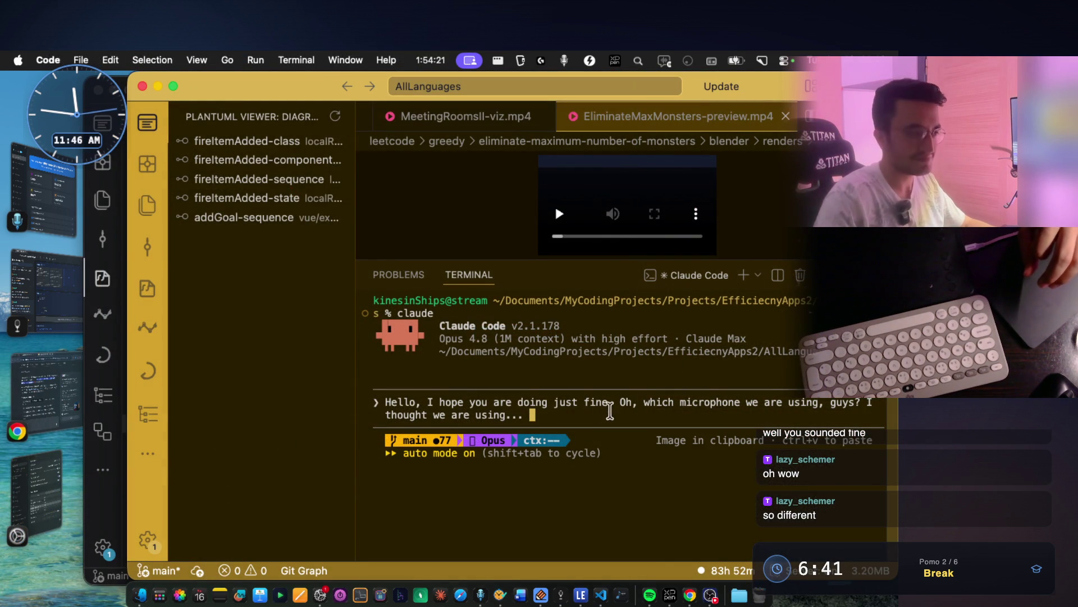
Erase the drafted Claude Code prompt, restart dictation, then switch to the notes app
{"action": "key", "text": "ctrl+u"}
{"action": "key", "text": "ctrl+u"}
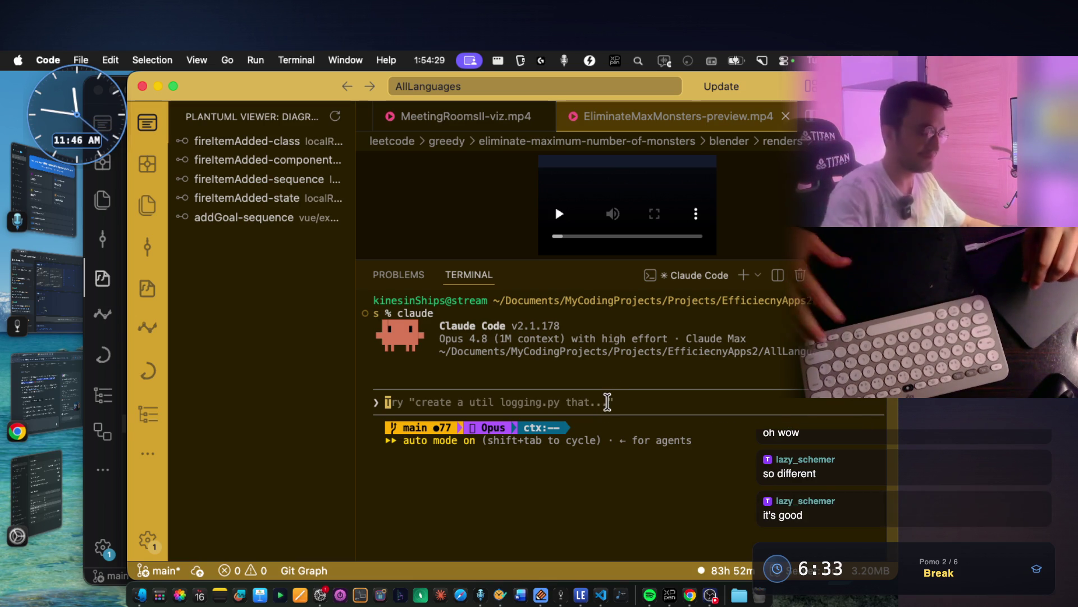
{"action": "key", "text": "fn"}
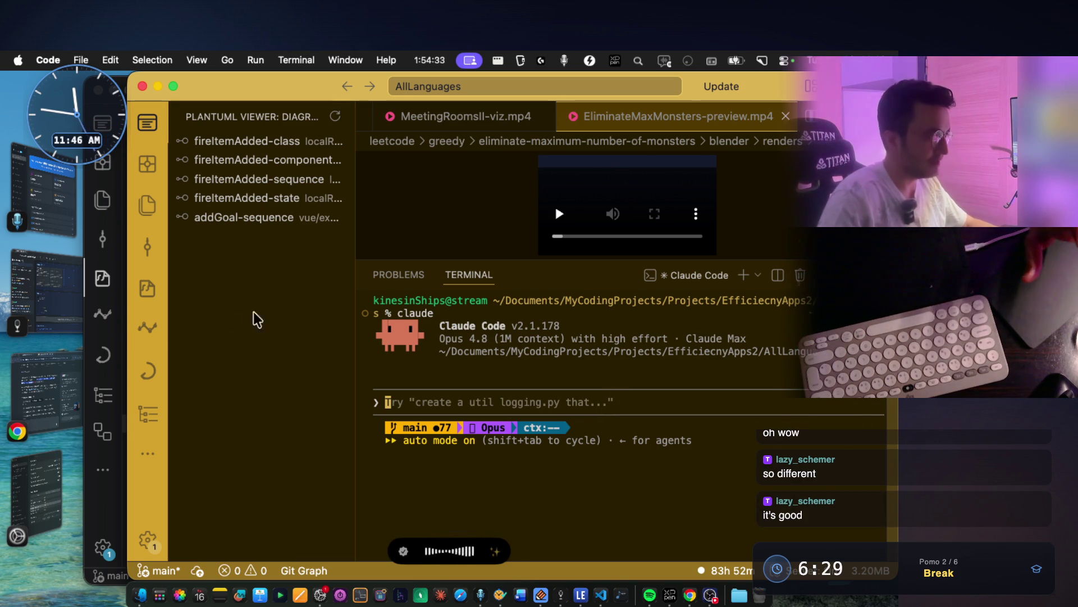
{"action": "left_click", "coordinate": [49, 294]}
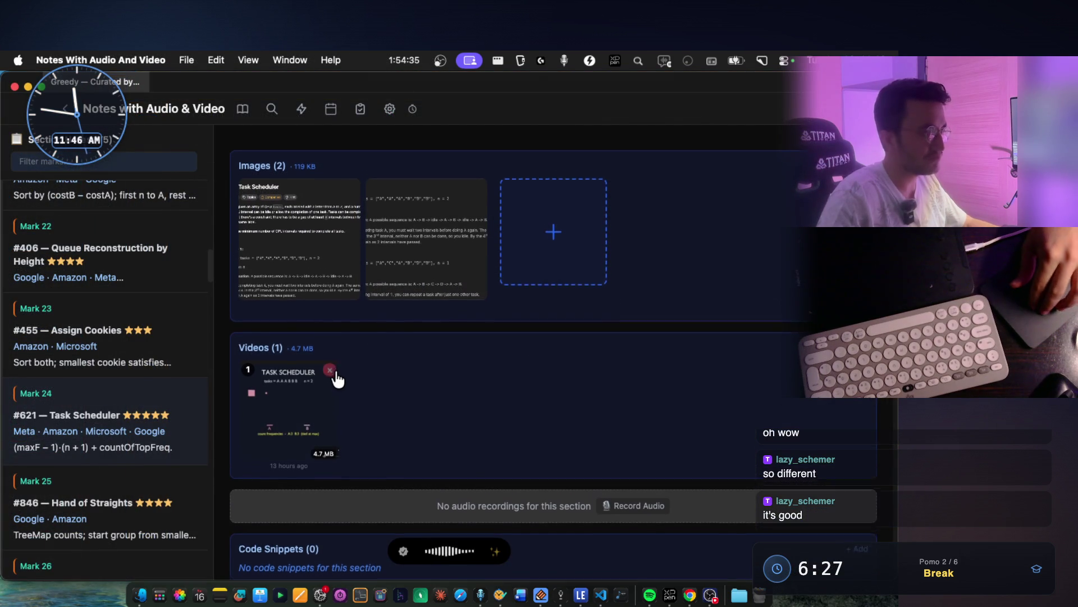
{"action": "scroll", "coordinate": [328, 383], "scroll_direction": "up", "scroll_amount": 1}
{"action": "scroll", "coordinate": [312, 400], "scroll_direction": "up", "scroll_amount": 1}
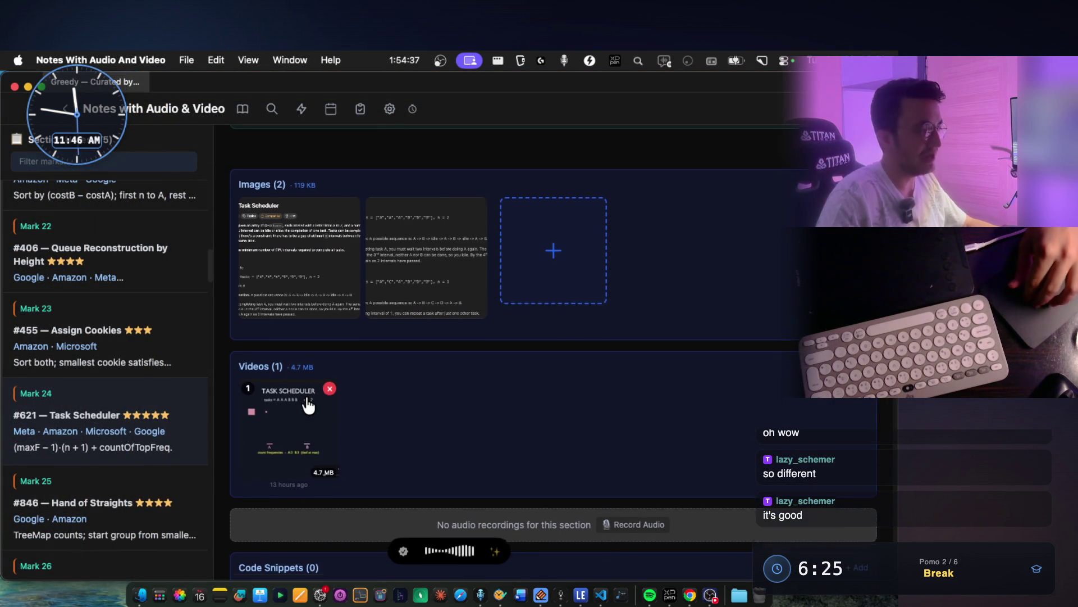
{"action": "scroll", "coordinate": [308, 405], "scroll_direction": "down", "scroll_amount": 1}
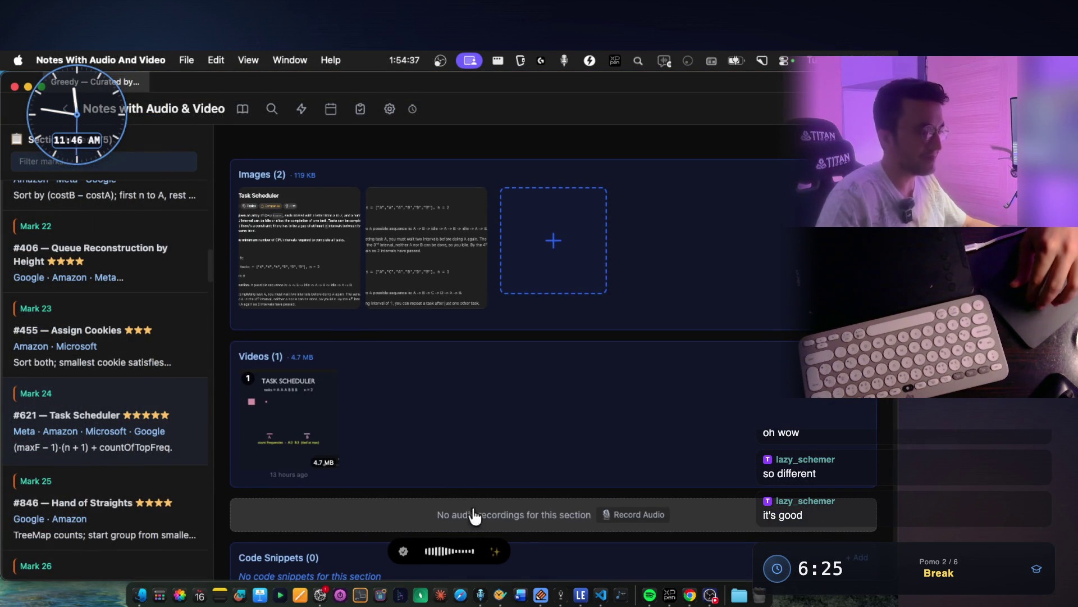
Return from the Task Scheduler note to the VS Code terminal
{"action": "left_click", "coordinate": [601, 597]}
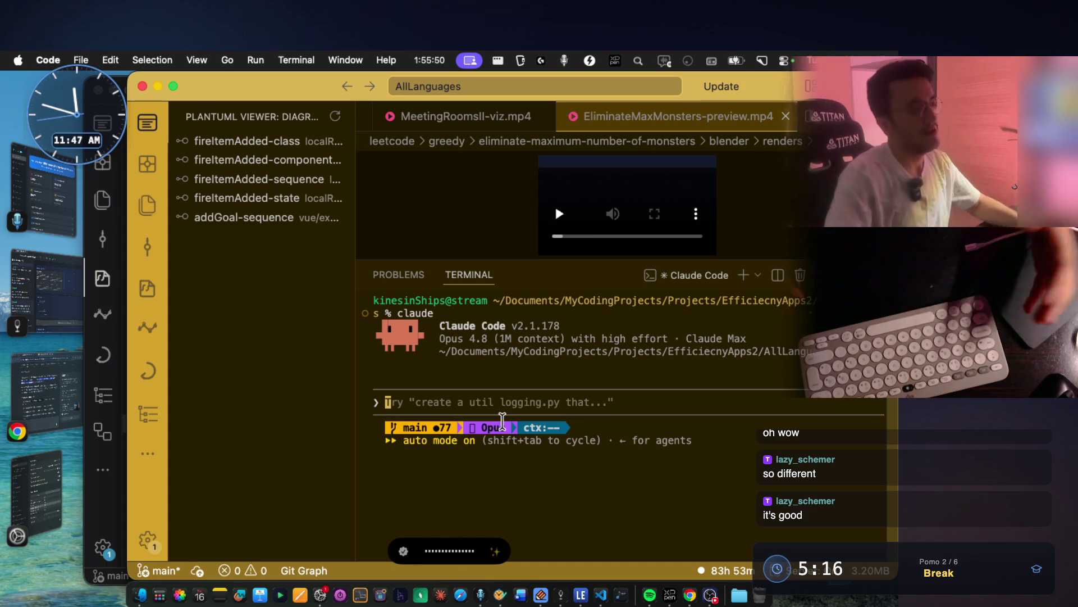
On the whiteboard overlay, thicken the green ticks after n=2 and freq, then hide it again
{"action": "key", "text": "super+Tab"}
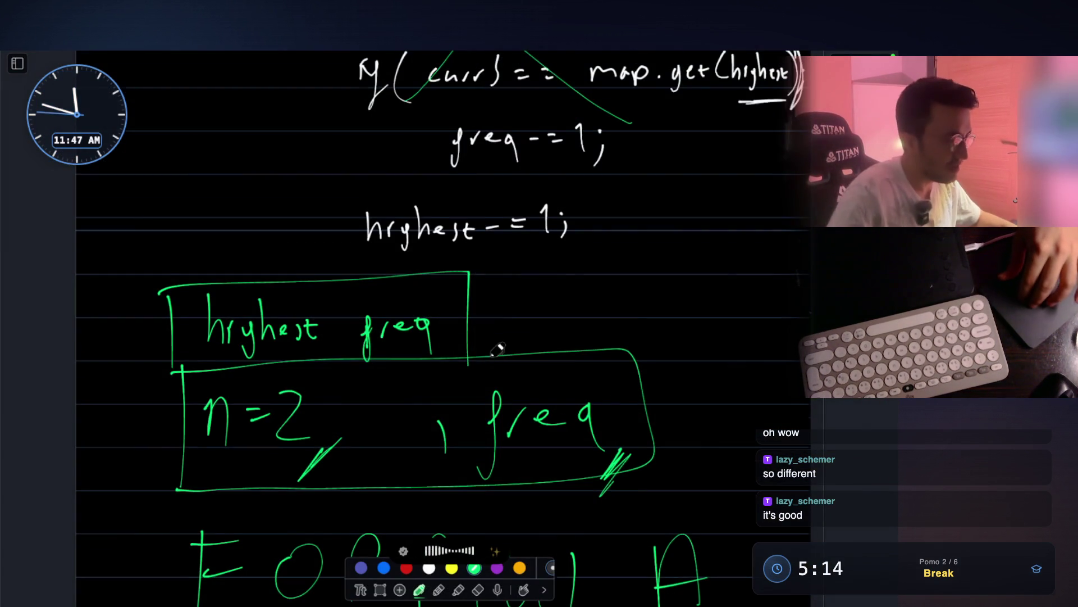
{"action": "scroll", "coordinate": [498, 350], "scroll_direction": "down", "scroll_amount": 3}
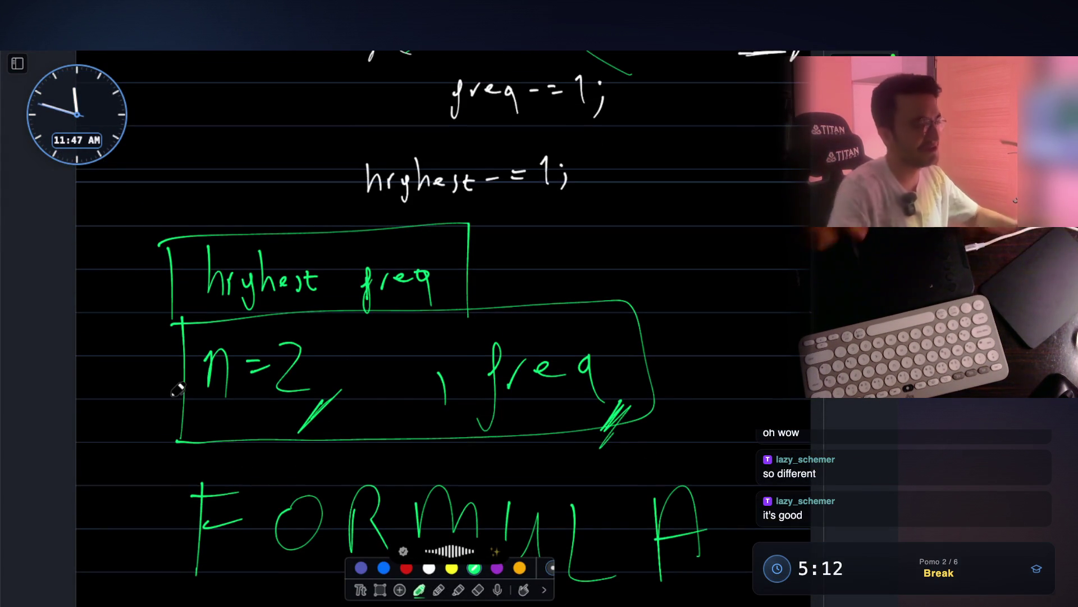
{"action": "left_click_drag", "start_coordinate": [303, 429], "coordinate": [340, 389]}
{"action": "left_click_drag", "start_coordinate": [628, 400], "coordinate": [613, 432]}
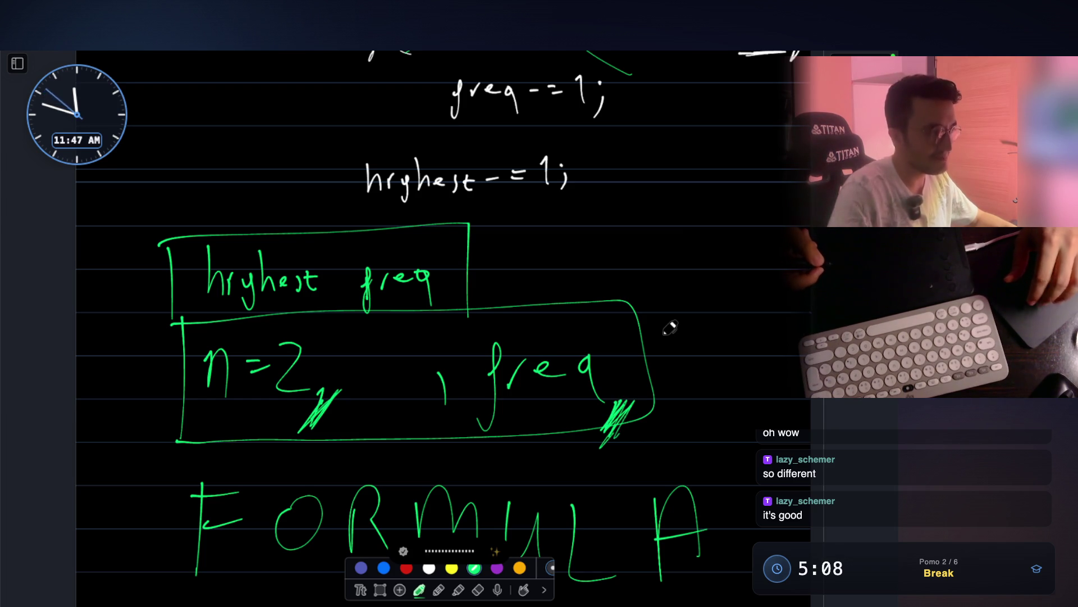
{"action": "scroll", "coordinate": [670, 327], "scroll_direction": "up", "scroll_amount": 1}
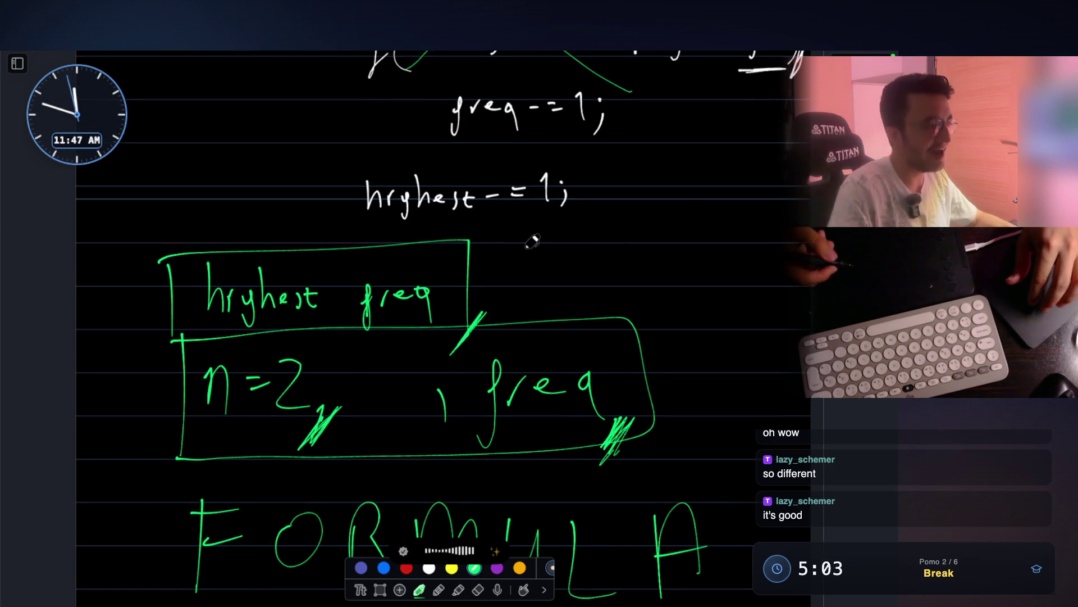
{"action": "key", "text": "Escape"}
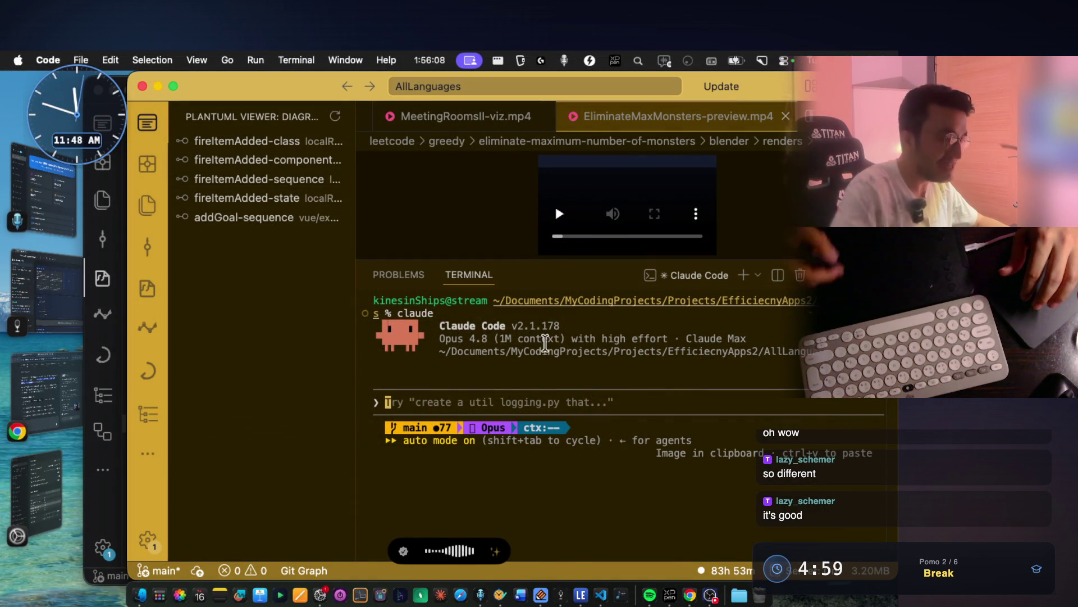
Switch to the notes app and play the Task Scheduler video full-window
{"action": "left_click", "coordinate": [561, 595]}
{"action": "left_click", "coordinate": [328, 380]}
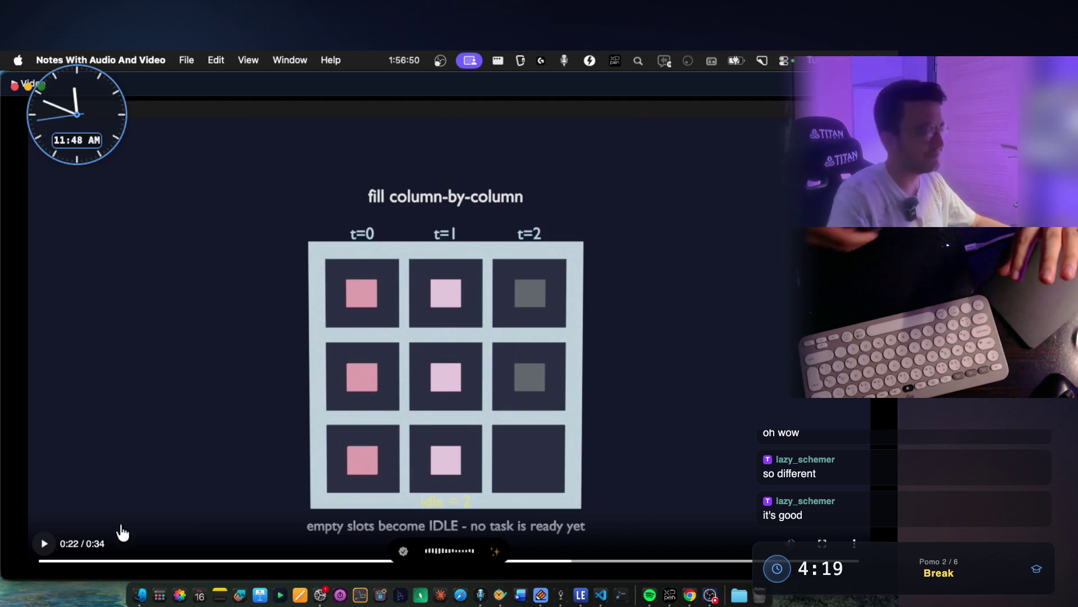
Back in VS Code, stop dictation so the speech is transcribed into the Claude Code prompt
{"action": "left_click", "coordinate": [598, 595]}
{"action": "key", "text": "alt+space"}
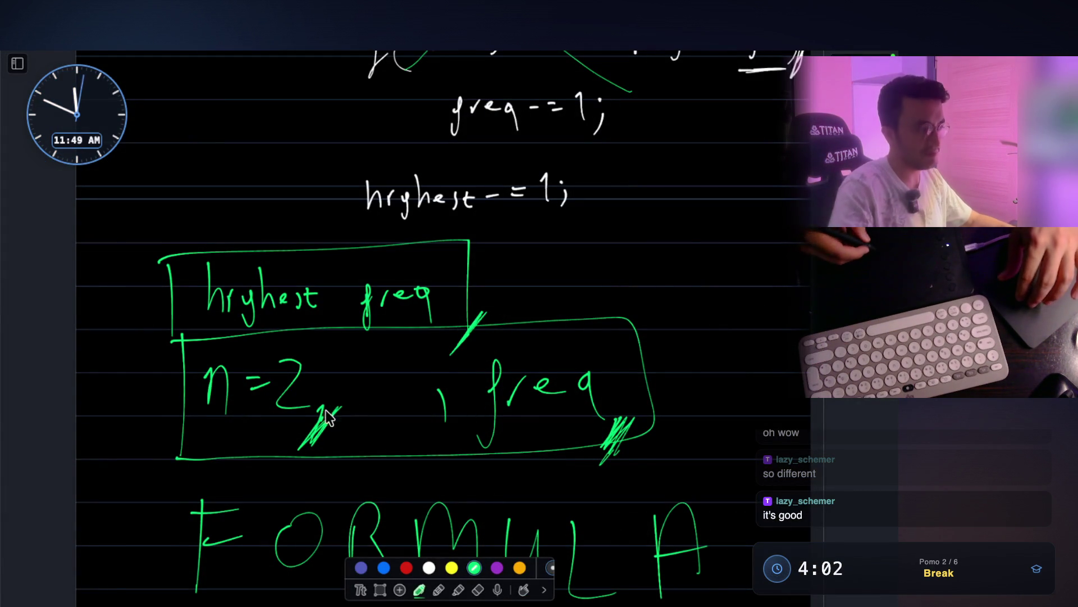
{"action": "scroll", "coordinate": [355, 416], "scroll_direction": "down", "scroll_amount": 4}
{"action": "scroll", "coordinate": [355, 362], "scroll_direction": "down", "scroll_amount": 2}
{"action": "scroll", "coordinate": [354, 348], "scroll_direction": "down", "scroll_amount": 3}
{"action": "scroll", "coordinate": [337, 387], "scroll_direction": "down", "scroll_amount": 1}
Draw a large green box divided into a 3-by-3 grid with the first column labelled 0
{"action": "mouse_move", "coordinate": [203, 341]}
{"action": "left_mouse_down"}
{"action": "mouse_move", "coordinate": [267, 582]}
{"action": "mouse_move", "coordinate": [710, 431]}
{"action": "left_mouse_up"}
{"action": "mouse_move", "coordinate": [710, 379]}
{"action": "left_mouse_down"}
{"action": "mouse_move", "coordinate": [381, 277]}
{"action": "mouse_move", "coordinate": [207, 326]}
{"action": "mouse_move", "coordinate": [205, 367]}
{"action": "left_mouse_up"}
{"action": "left_click_drag", "start_coordinate": [350, 266], "coordinate": [358, 557]}
{"action": "left_click_drag", "start_coordinate": [285, 230], "coordinate": [290, 237]}
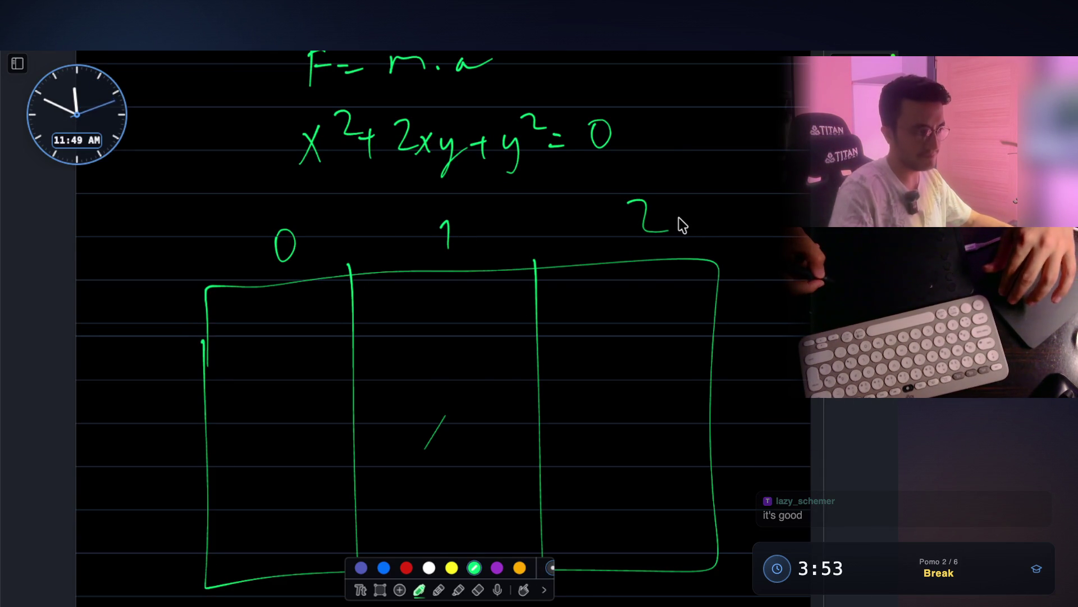
{"action": "scroll", "coordinate": [679, 219], "scroll_direction": "down", "scroll_amount": 1}
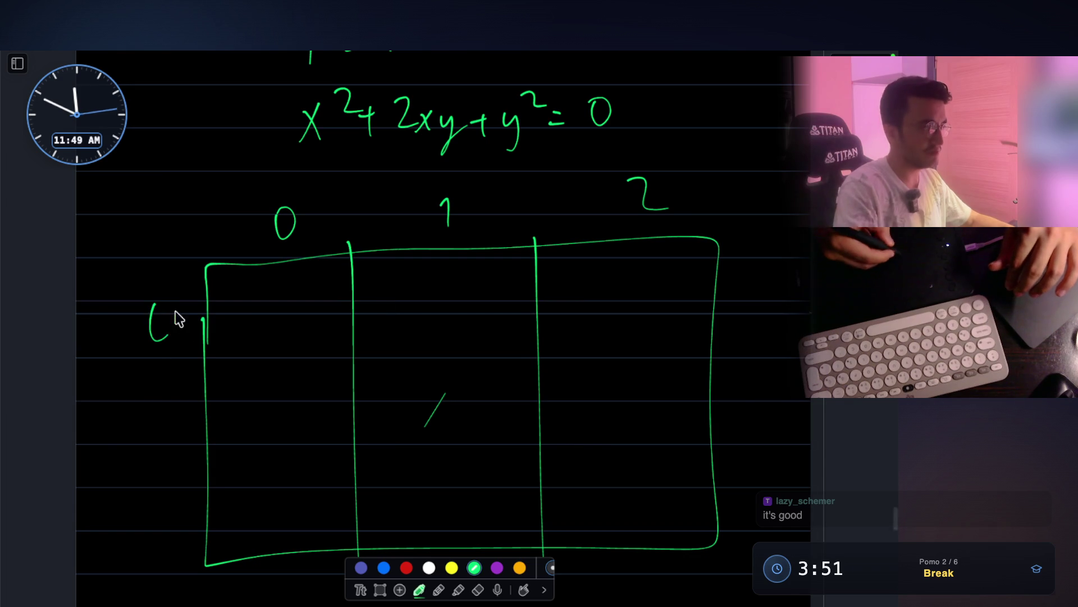
{"action": "left_click_drag", "start_coordinate": [328, 361], "coordinate": [757, 334]}
{"action": "left_click_drag", "start_coordinate": [225, 433], "coordinate": [637, 424]}
{"action": "scroll", "coordinate": [707, 397], "scroll_direction": "down", "scroll_amount": 2}
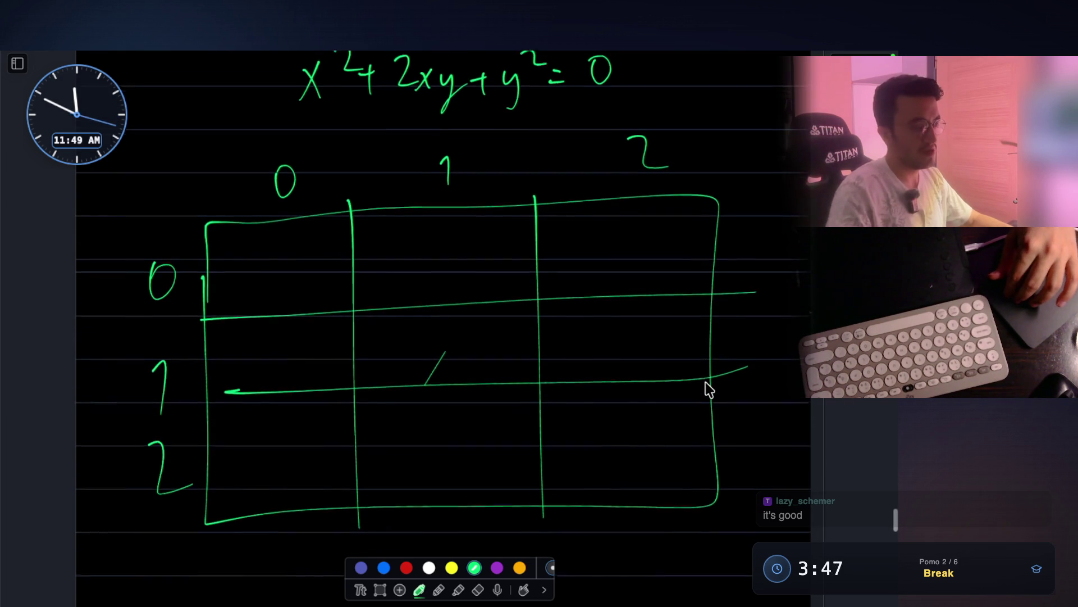
{"action": "scroll", "coordinate": [707, 390], "scroll_direction": "down", "scroll_amount": 1}
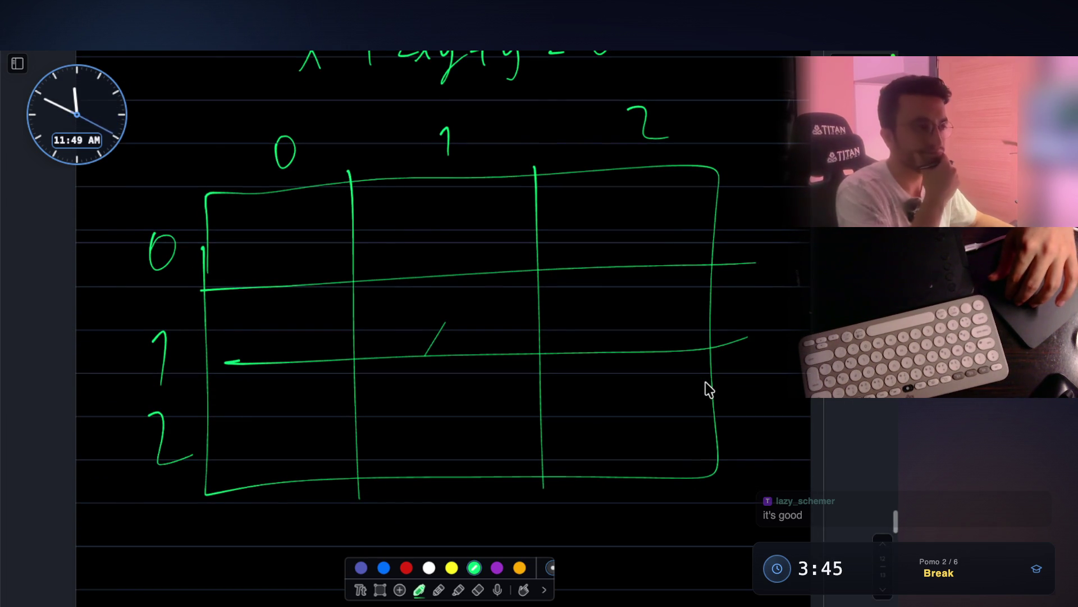
{"action": "scroll", "coordinate": [707, 387], "scroll_direction": "down", "scroll_amount": 1}
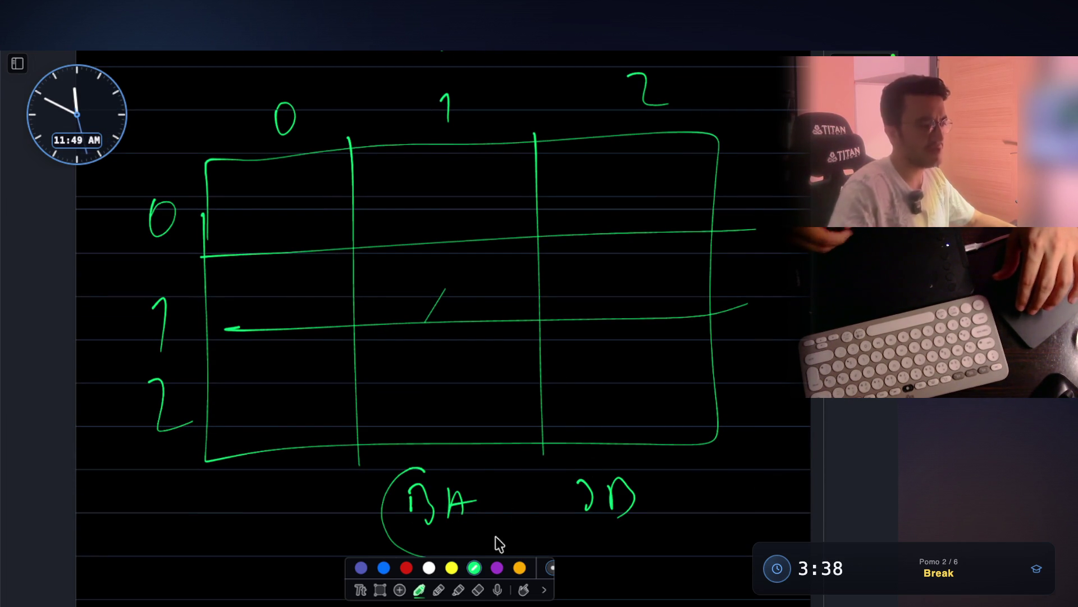
Circle the letter pair beneath the grid and write A in the top-left cell
{"action": "left_click_drag", "start_coordinate": [495, 537], "coordinate": [391, 495]}
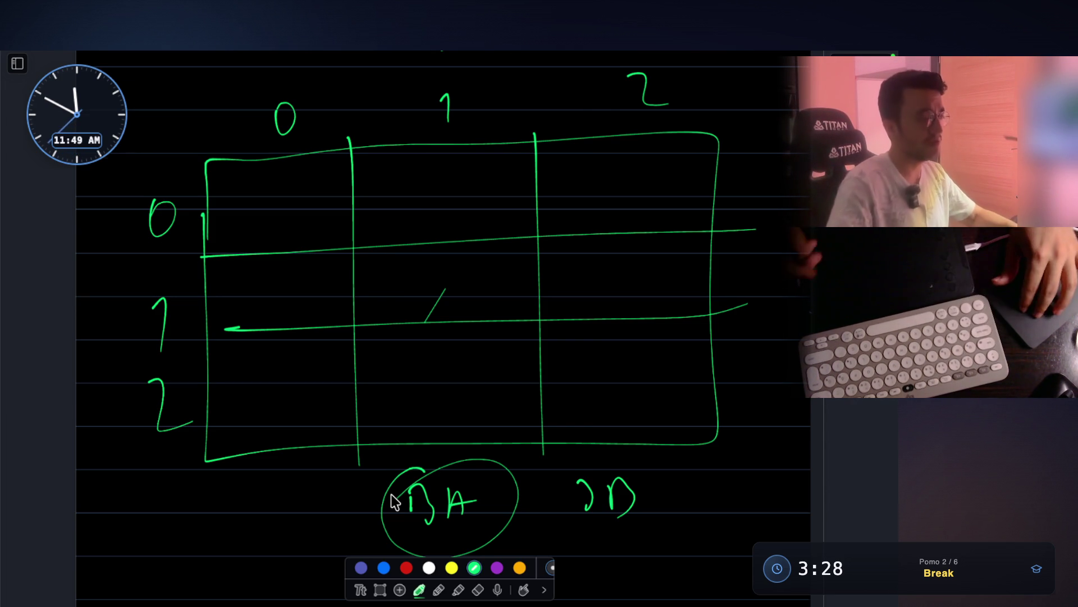
{"action": "scroll", "coordinate": [284, 228], "scroll_direction": "up", "scroll_amount": 1}
{"action": "left_click_drag", "start_coordinate": [275, 251], "coordinate": [296, 246]}
{"action": "left_click_drag", "start_coordinate": [278, 234], "coordinate": [310, 224]}
Fill the grid cells with A in row 2, B in row 0 and idle in the bottom-right
{"action": "left_click", "coordinate": [272, 298]}
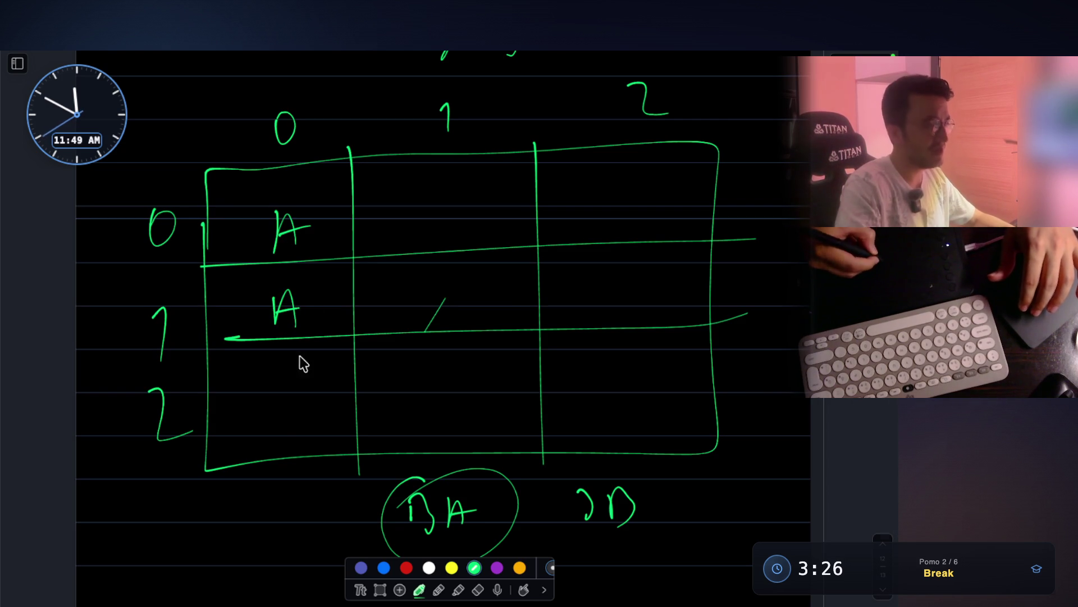
{"action": "left_click_drag", "start_coordinate": [278, 410], "coordinate": [324, 386]}
{"action": "left_click_drag", "start_coordinate": [437, 192], "coordinate": [450, 240]}
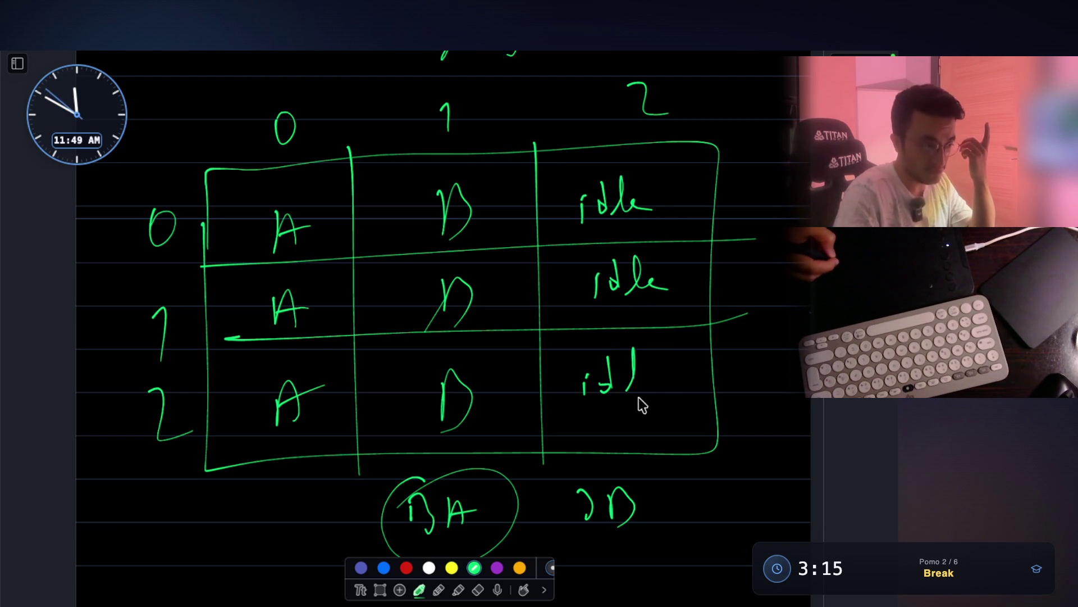
{"action": "left_click_drag", "start_coordinate": [650, 386], "coordinate": [674, 389]}
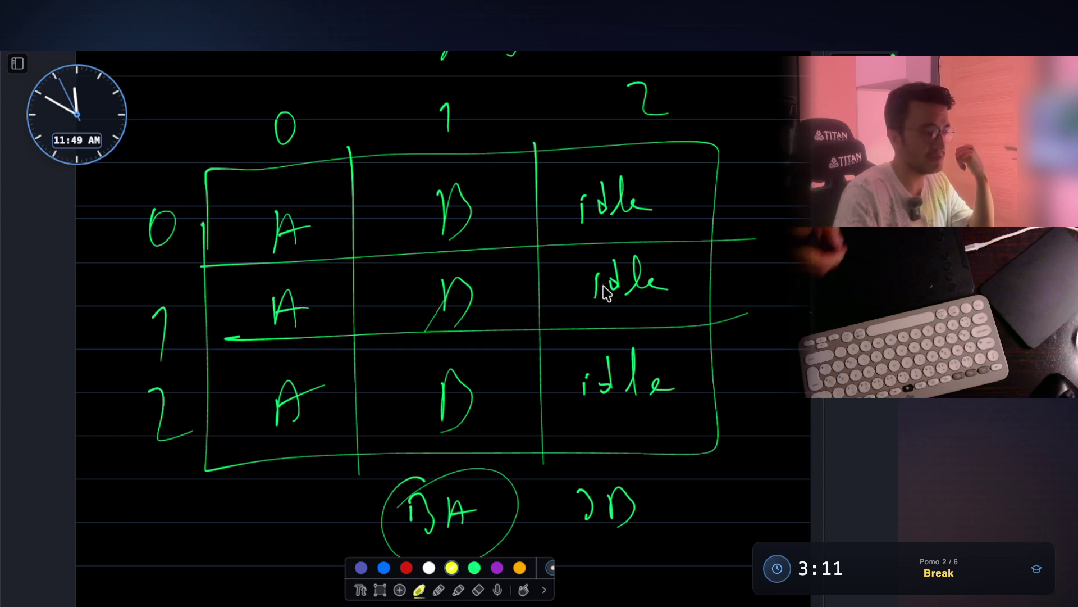
Box the two upper idle cells and circle row-1's A and B in yellow, then make the board see-through
{"action": "left_click_drag", "start_coordinate": [576, 151], "coordinate": [576, 152]}
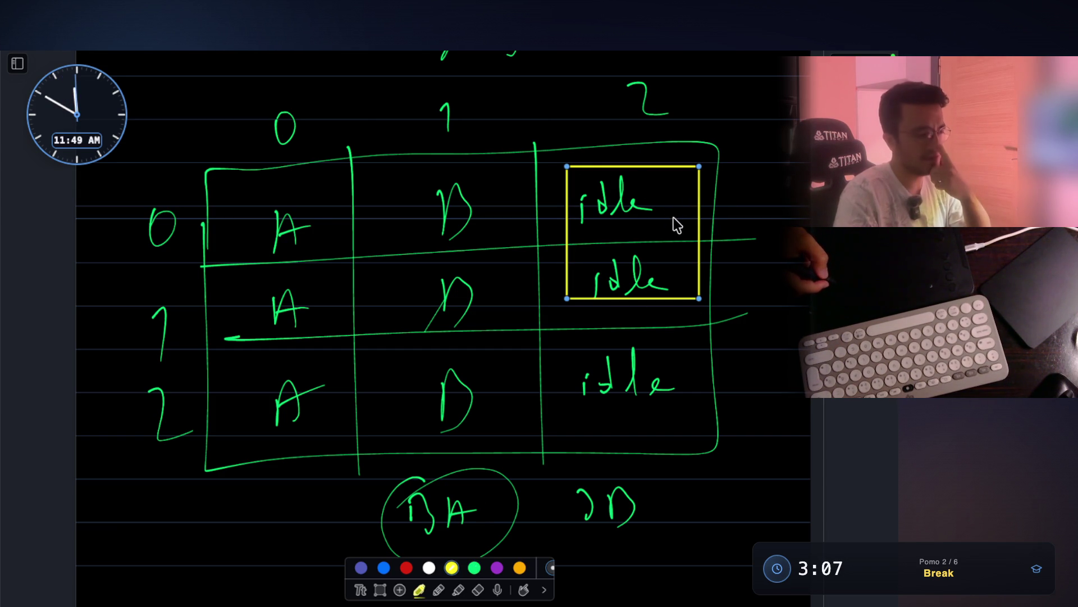
{"action": "left_click_drag", "start_coordinate": [275, 278], "coordinate": [316, 311]}
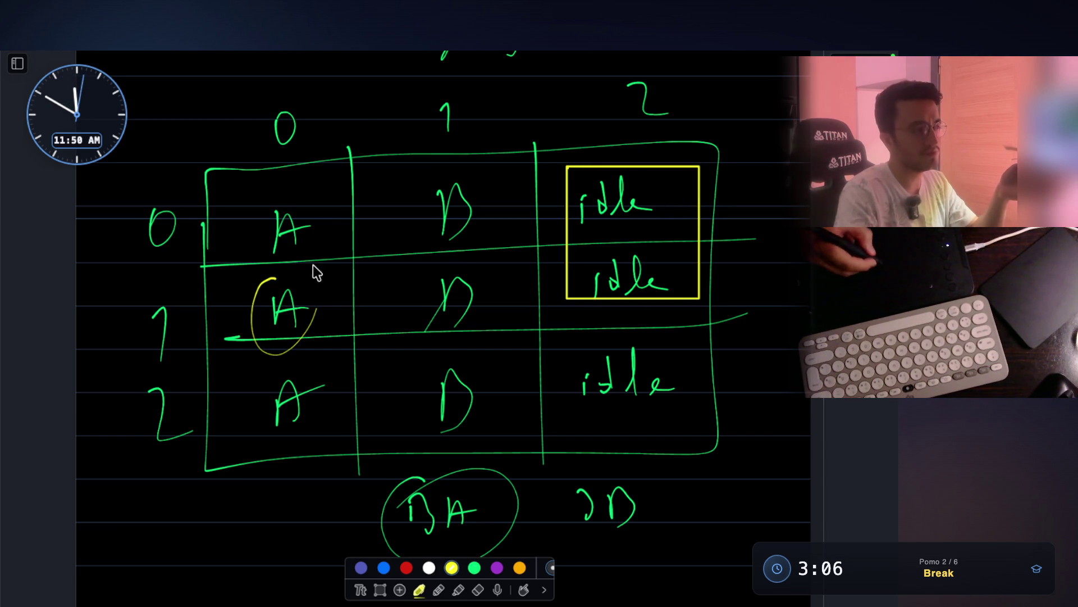
{"action": "left_click_drag", "start_coordinate": [439, 266], "coordinate": [455, 263]}
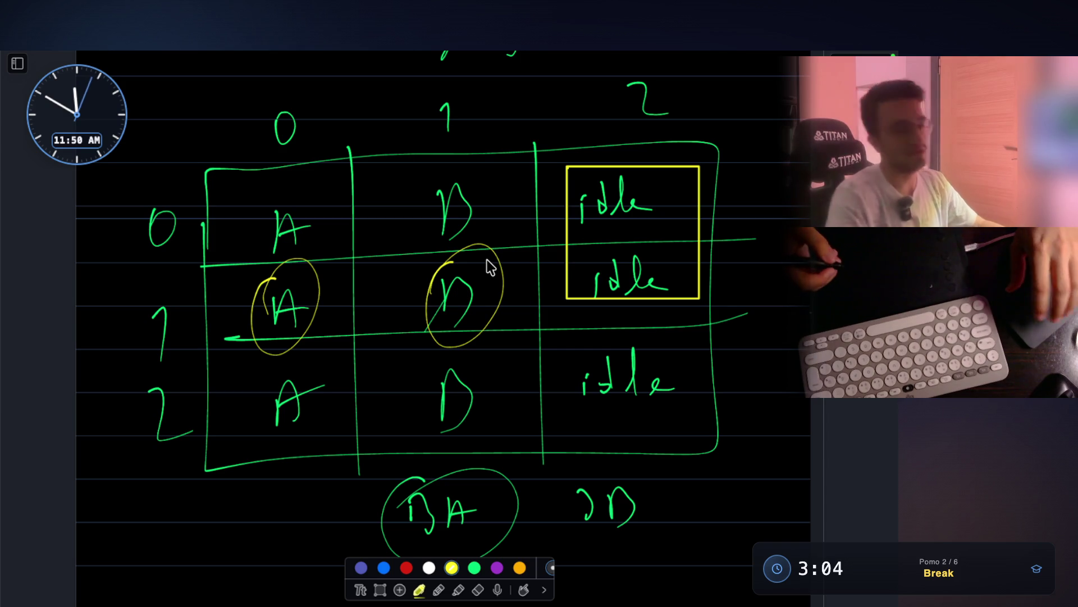
{"action": "key", "text": "Escape"}
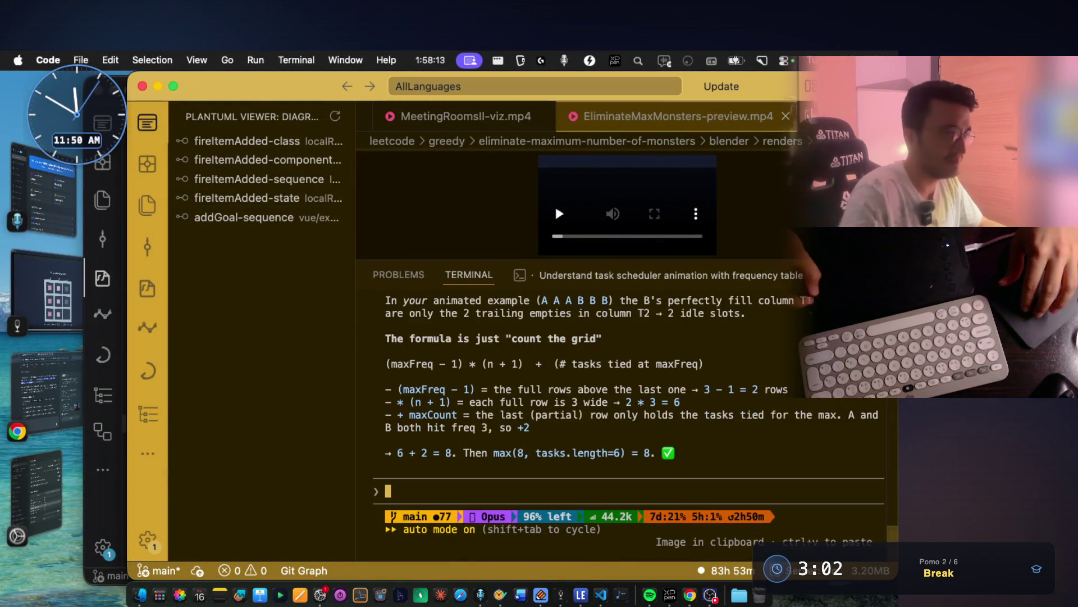
{"action": "scroll", "coordinate": [510, 385], "scroll_direction": "up", "scroll_amount": 3}
{"action": "scroll", "coordinate": [511, 386], "scroll_direction": "up", "scroll_amount": 5}
{"action": "scroll", "coordinate": [511, 385], "scroll_direction": "up", "scroll_amount": 5}
{"action": "scroll", "coordinate": [511, 386], "scroll_direction": "up", "scroll_amount": 5}
{"action": "scroll", "coordinate": [506, 381], "scroll_direction": "up", "scroll_amount": 3}
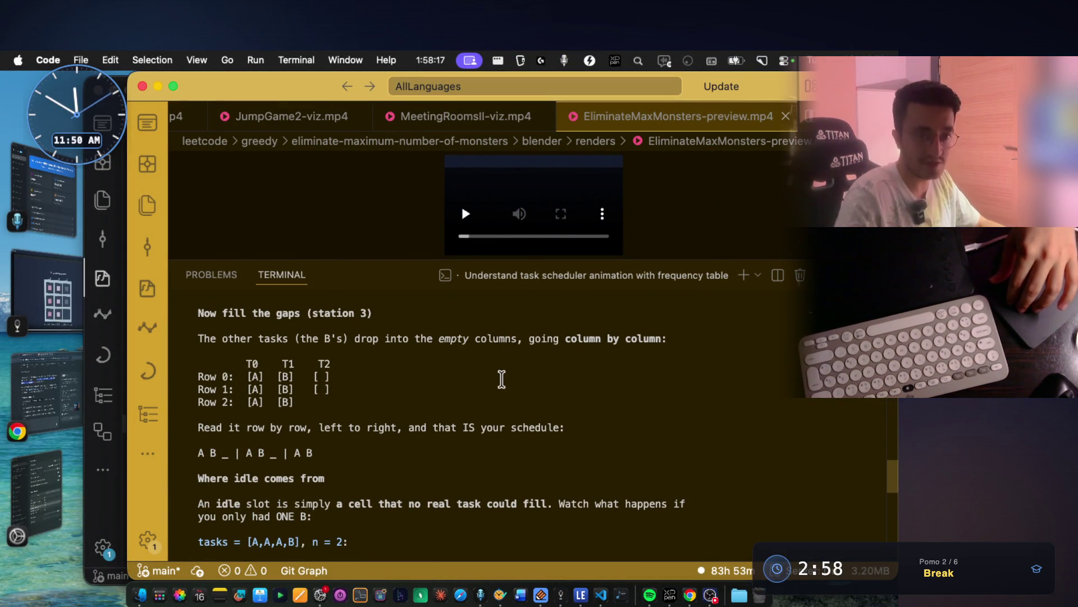
{"action": "scroll", "coordinate": [502, 379], "scroll_direction": "up", "scroll_amount": 1}
{"action": "scroll", "coordinate": [501, 380], "scroll_direction": "up", "scroll_amount": 5}
{"action": "scroll", "coordinate": [501, 380], "scroll_direction": "up", "scroll_amount": 4}
{"action": "scroll", "coordinate": [501, 379], "scroll_direction": "up", "scroll_amount": 2}
{"action": "scroll", "coordinate": [502, 379], "scroll_direction": "up", "scroll_amount": 3}
{"action": "scroll", "coordinate": [502, 380], "scroll_direction": "up", "scroll_amount": 3}
{"action": "scroll", "coordinate": [501, 379], "scroll_direction": "up", "scroll_amount": 5}
{"action": "scroll", "coordinate": [502, 379], "scroll_direction": "up", "scroll_amount": 3}
{"action": "scroll", "coordinate": [501, 379], "scroll_direction": "up", "scroll_amount": 5}
{"action": "scroll", "coordinate": [501, 379], "scroll_direction": "up", "scroll_amount": 1}
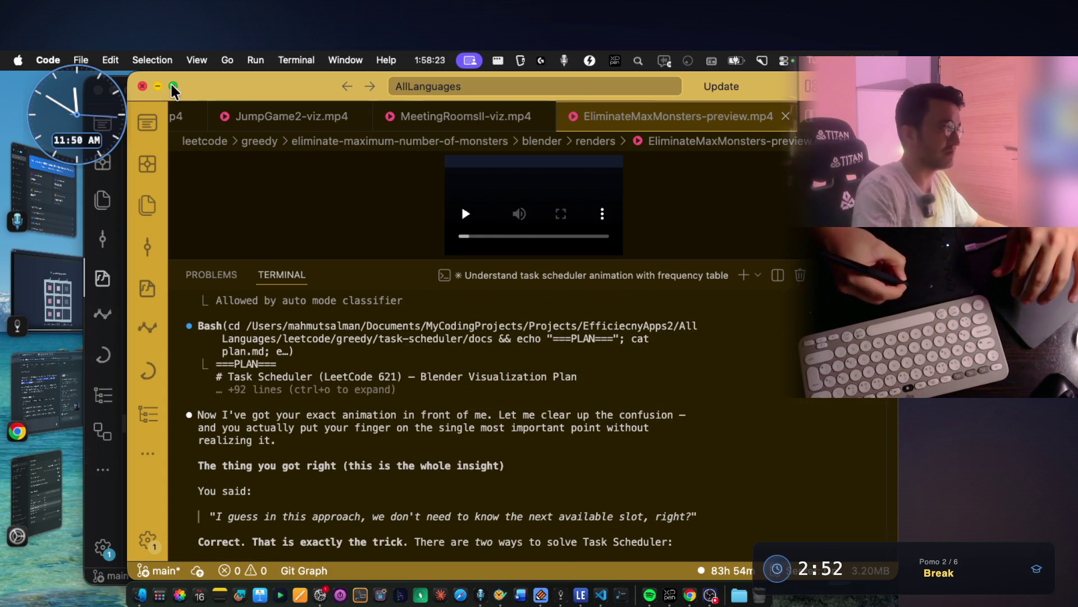
Maximize the editor window and highlight, then clear, the phrase about the exact animation
{"action": "left_click", "coordinate": [173, 88]}
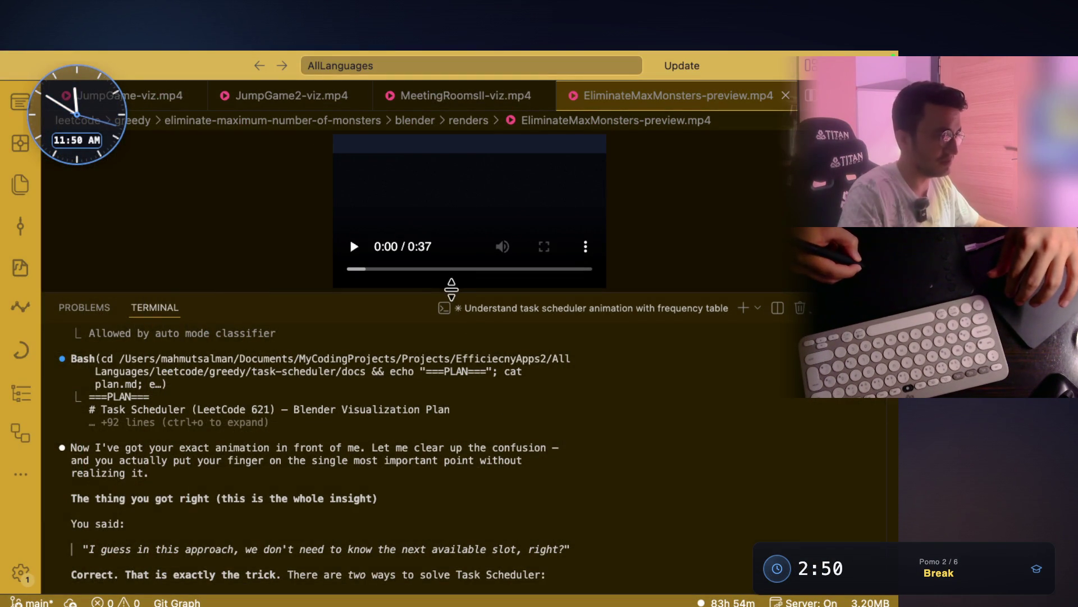
{"action": "scroll", "coordinate": [414, 458], "scroll_direction": "down", "scroll_amount": 1}
{"action": "scroll", "coordinate": [423, 440], "scroll_direction": "down", "scroll_amount": 5}
{"action": "scroll", "coordinate": [429, 435], "scroll_direction": "down", "scroll_amount": 5}
{"action": "scroll", "coordinate": [429, 434], "scroll_direction": "down", "scroll_amount": 5}
{"action": "scroll", "coordinate": [428, 434], "scroll_direction": "up", "scroll_amount": 5}
{"action": "scroll", "coordinate": [430, 434], "scroll_direction": "up", "scroll_amount": 5}
{"action": "scroll", "coordinate": [431, 433], "scroll_direction": "up", "scroll_amount": 5}
{"action": "scroll", "coordinate": [431, 433], "scroll_direction": "up", "scroll_amount": 5}
{"action": "scroll", "coordinate": [431, 433], "scroll_direction": "up", "scroll_amount": 3}
{"action": "scroll", "coordinate": [432, 433], "scroll_direction": "up", "scroll_amount": 5}
{"action": "scroll", "coordinate": [432, 434], "scroll_direction": "up", "scroll_amount": 5}
{"action": "scroll", "coordinate": [432, 434], "scroll_direction": "up", "scroll_amount": 1}
{"action": "scroll", "coordinate": [431, 434], "scroll_direction": "up", "scroll_amount": 2}
{"action": "scroll", "coordinate": [431, 434], "scroll_direction": "up", "scroll_amount": 5}
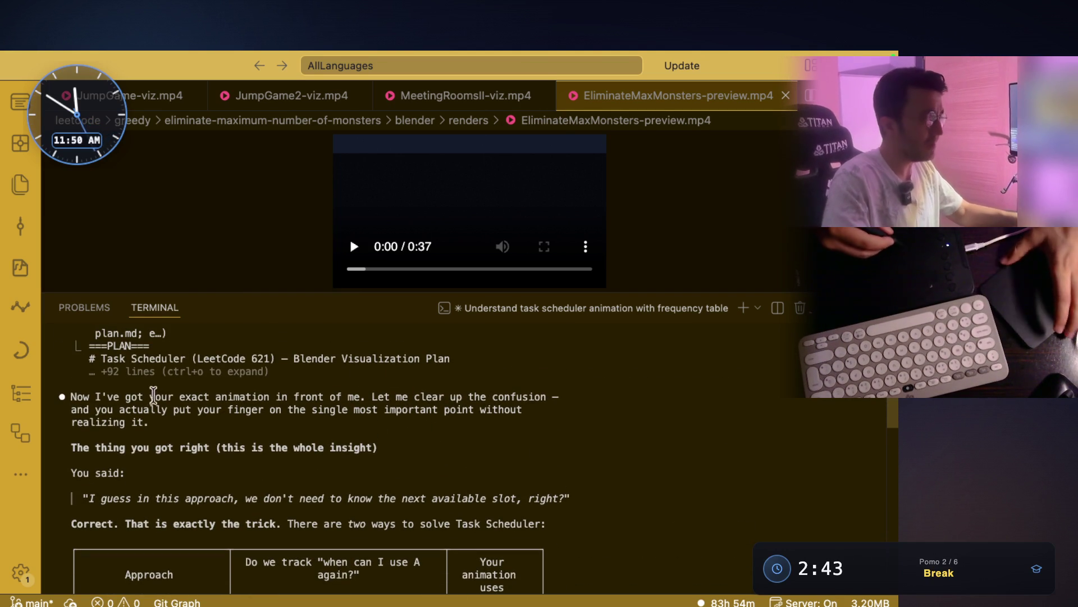
{"action": "left_click_drag", "start_coordinate": [150, 396], "coordinate": [324, 396]}
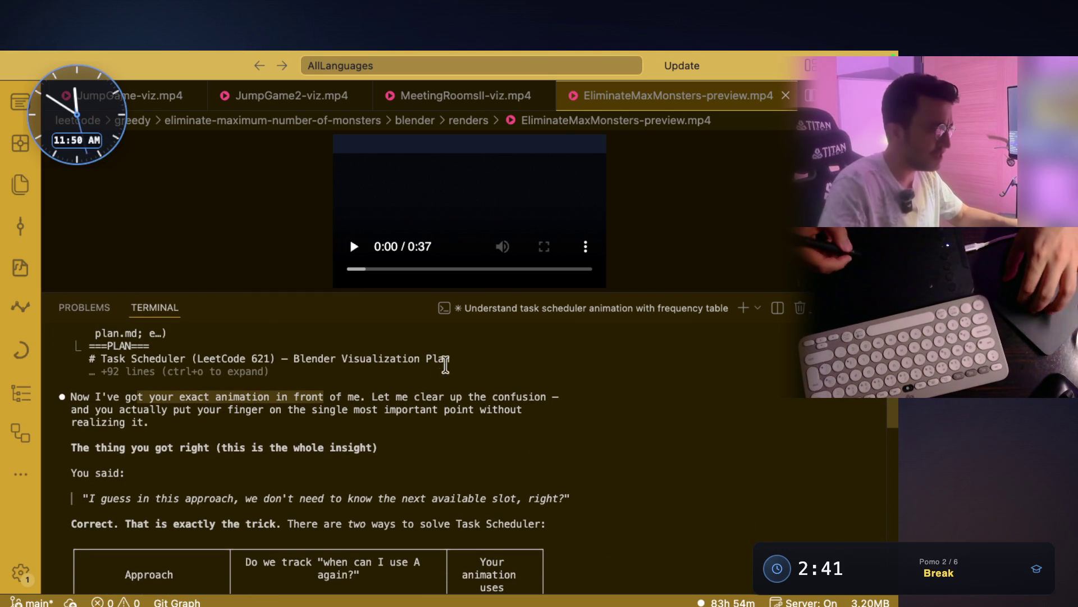
{"action": "scroll", "coordinate": [445, 364], "scroll_direction": "down", "scroll_amount": 1}
{"action": "left_click_drag", "start_coordinate": [373, 370], "coordinate": [528, 367]}
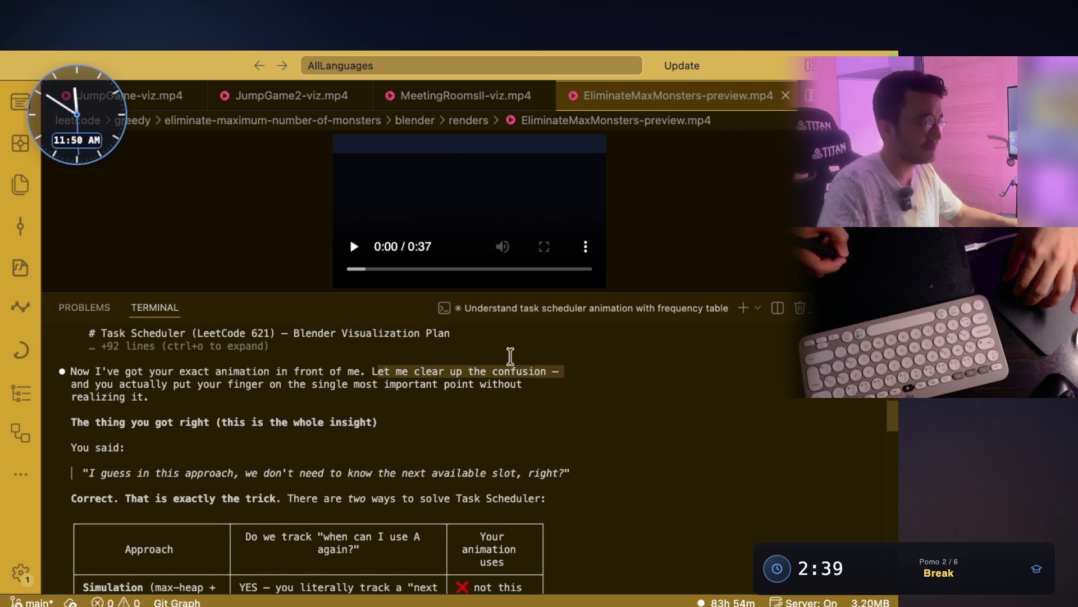
{"action": "scroll", "coordinate": [222, 367], "scroll_direction": "down", "scroll_amount": 2}
{"action": "scroll", "coordinate": [222, 369], "scroll_direction": "up", "scroll_amount": 1}
{"action": "left_click_drag", "start_coordinate": [215, 369], "coordinate": [60, 355]}
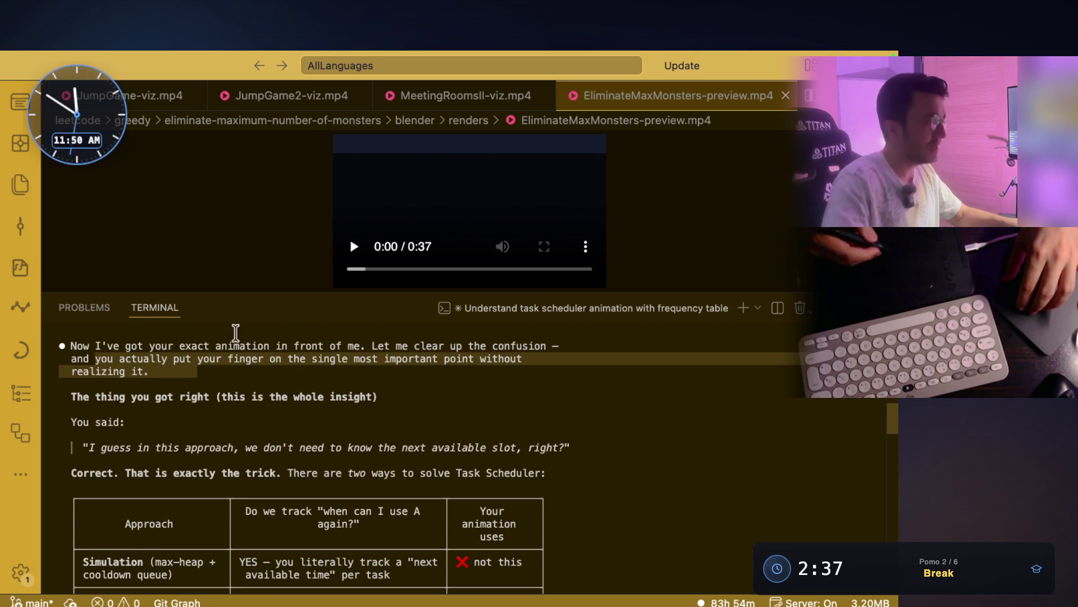
{"action": "left_click", "coordinate": [286, 358]}
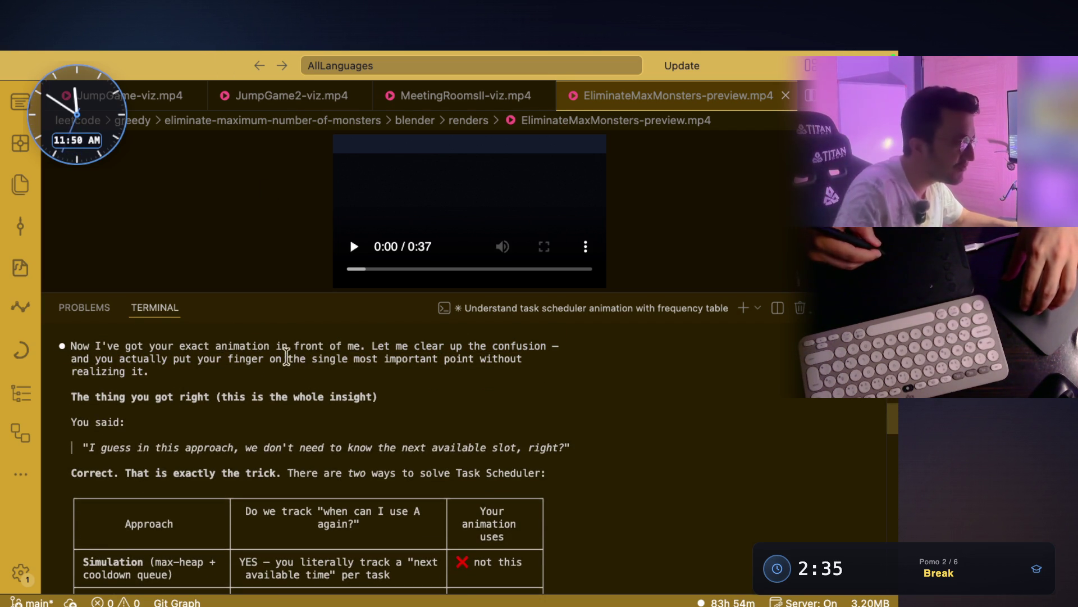
{"action": "left_click_drag", "start_coordinate": [286, 359], "coordinate": [523, 358]}
{"action": "scroll", "coordinate": [451, 358], "scroll_direction": "down", "scroll_amount": 1}
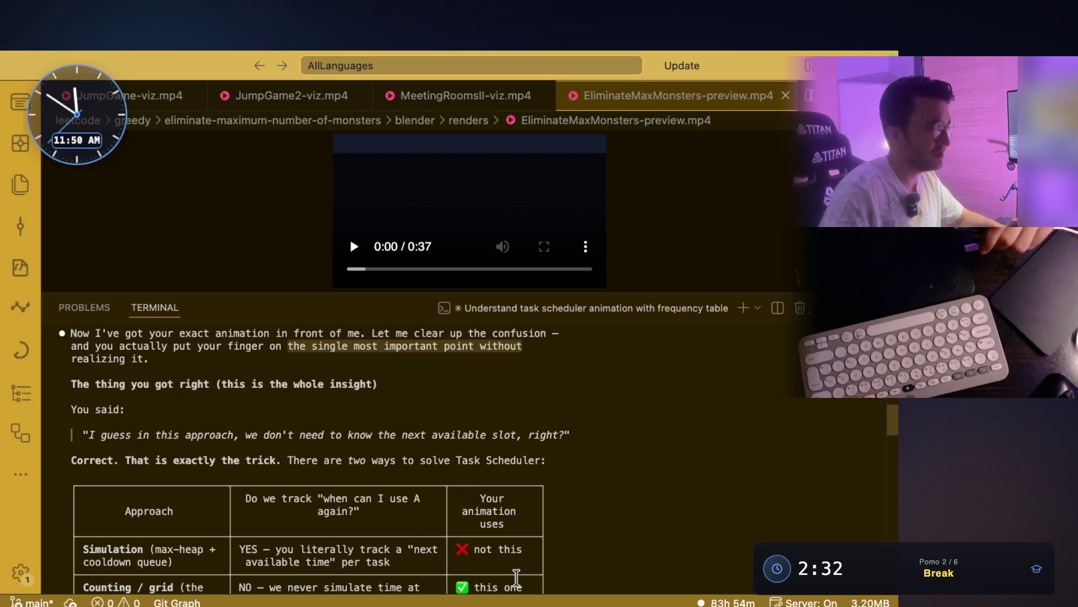
{"action": "left_click", "coordinate": [516, 577]}
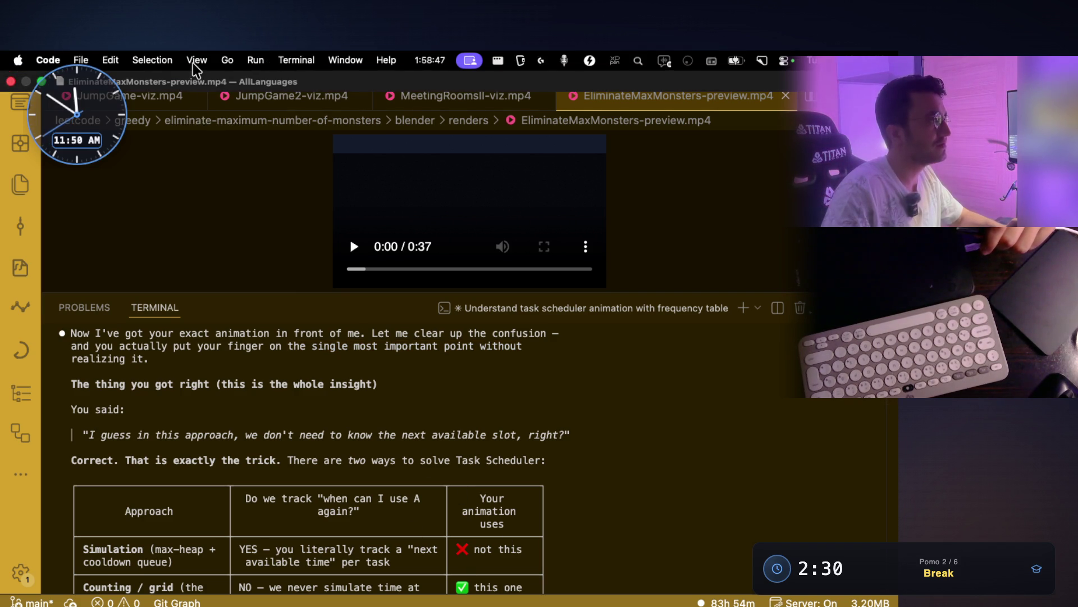
Zoom in the whole VS Code interface via View > Appearance and highlight the quoted next-slot question
{"action": "left_click", "coordinate": [197, 60]}
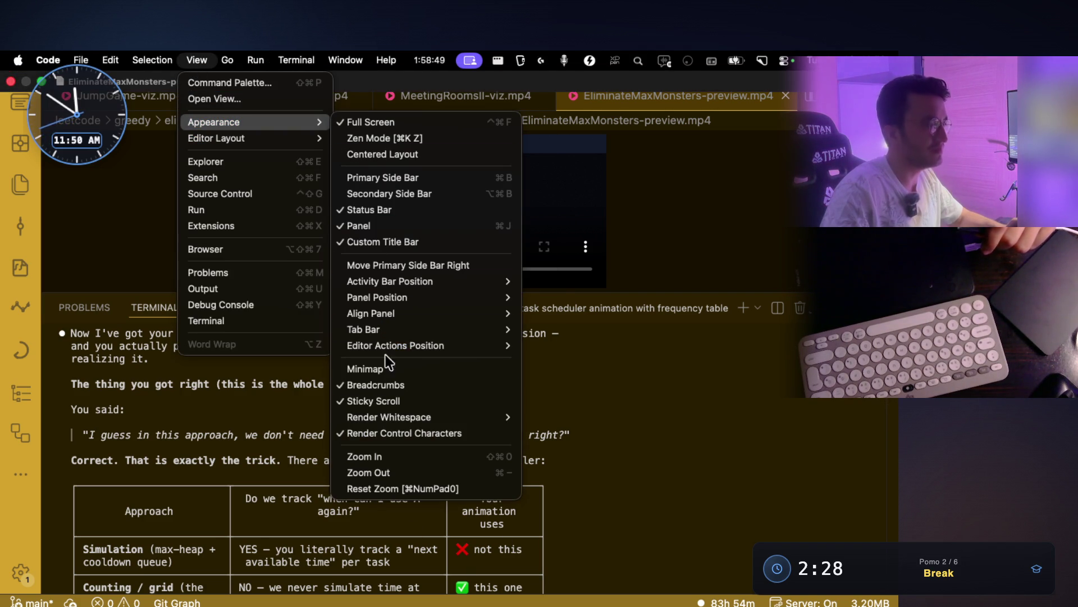
{"action": "left_click", "coordinate": [376, 457]}
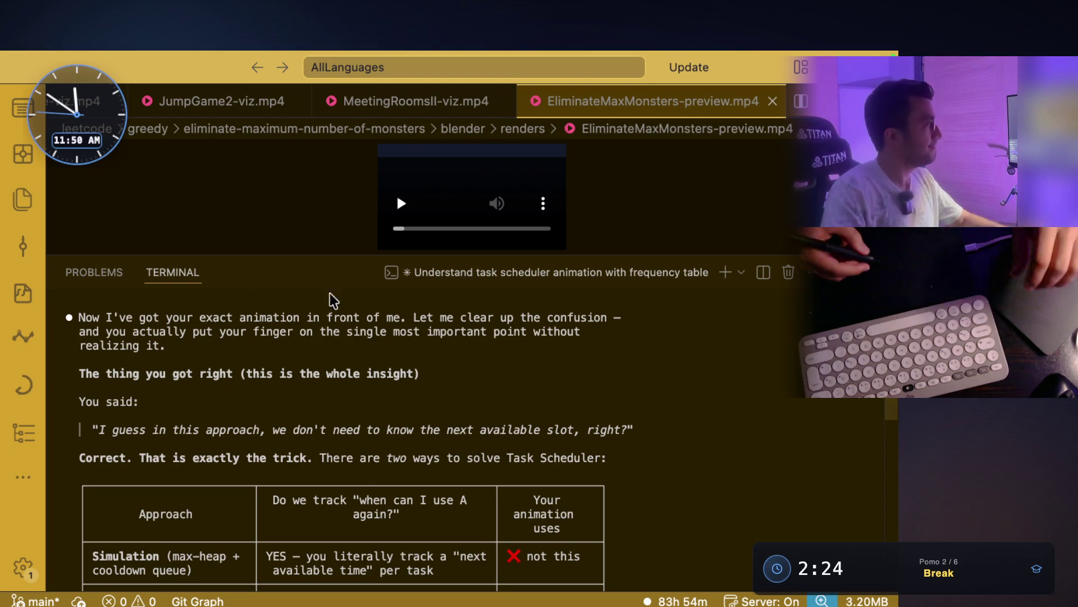
{"action": "scroll", "coordinate": [304, 328], "scroll_direction": "up", "scroll_amount": 1}
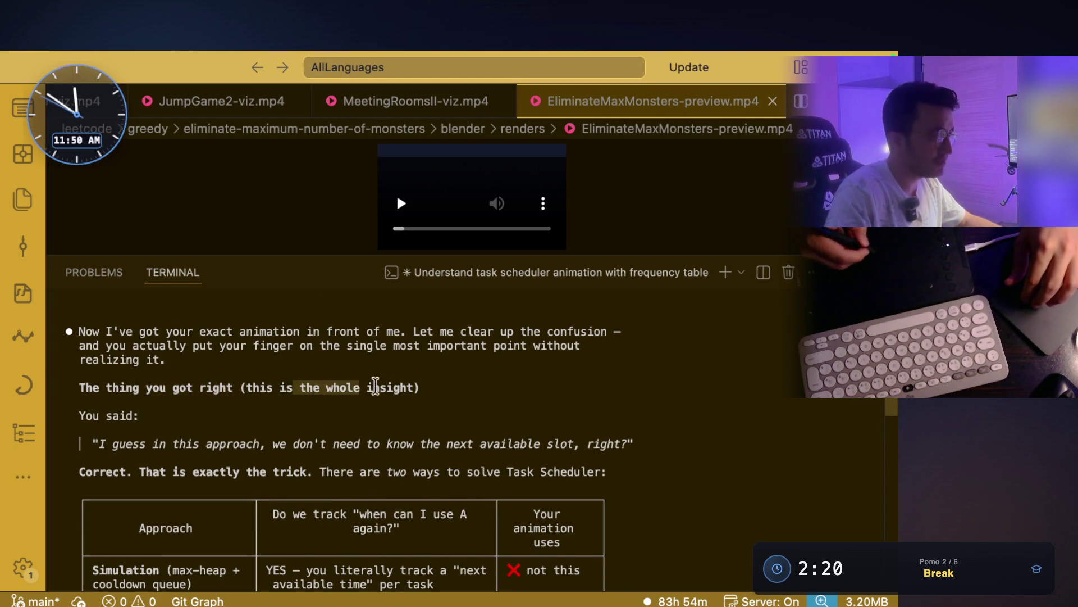
{"action": "scroll", "coordinate": [371, 379], "scroll_direction": "down", "scroll_amount": 1}
{"action": "scroll", "coordinate": [253, 354], "scroll_direction": "down", "scroll_amount": 4}
{"action": "left_click_drag", "start_coordinate": [161, 377], "coordinate": [621, 371]}
{"action": "left_click", "coordinate": [611, 373]}
{"action": "scroll", "coordinate": [517, 373], "scroll_direction": "down", "scroll_amount": 1}
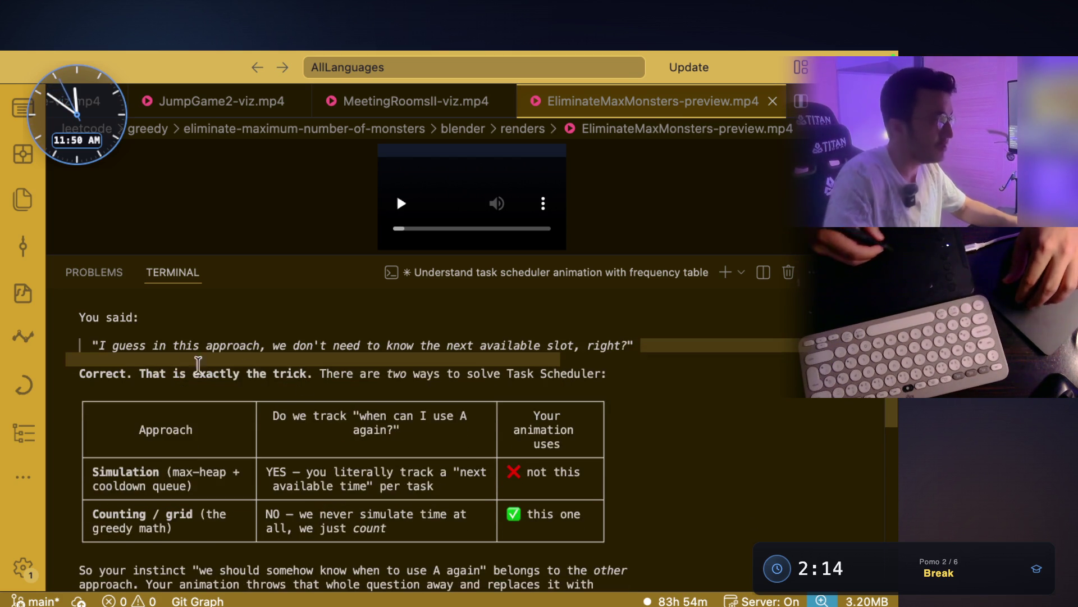
{"action": "left_click_drag", "start_coordinate": [139, 373], "coordinate": [465, 377]}
{"action": "left_click_drag", "start_coordinate": [539, 376], "coordinate": [594, 361]}
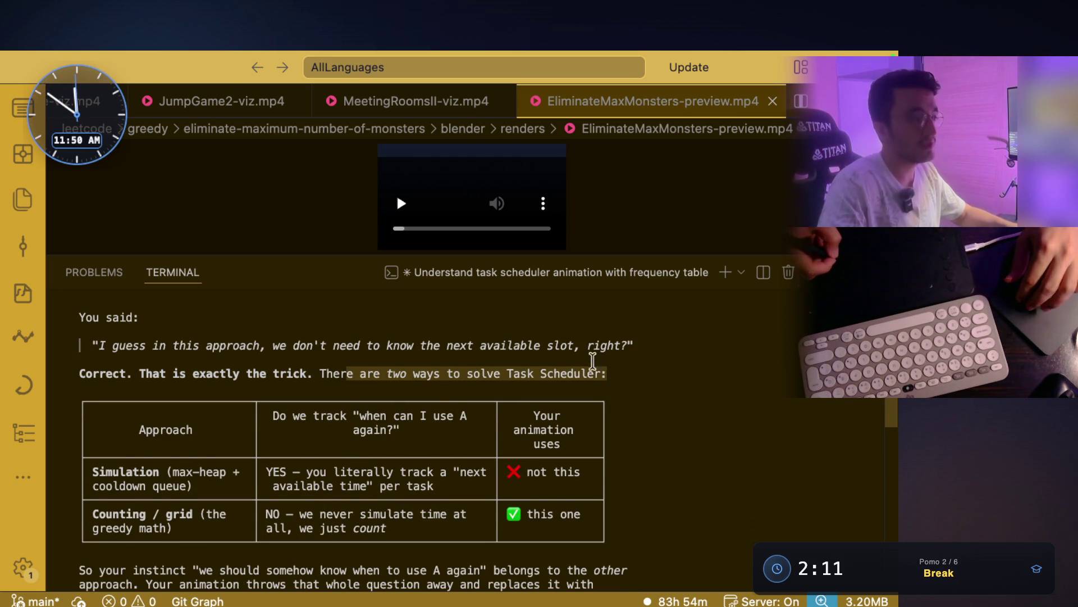
{"action": "scroll", "coordinate": [596, 349], "scroll_direction": "down", "scroll_amount": 1}
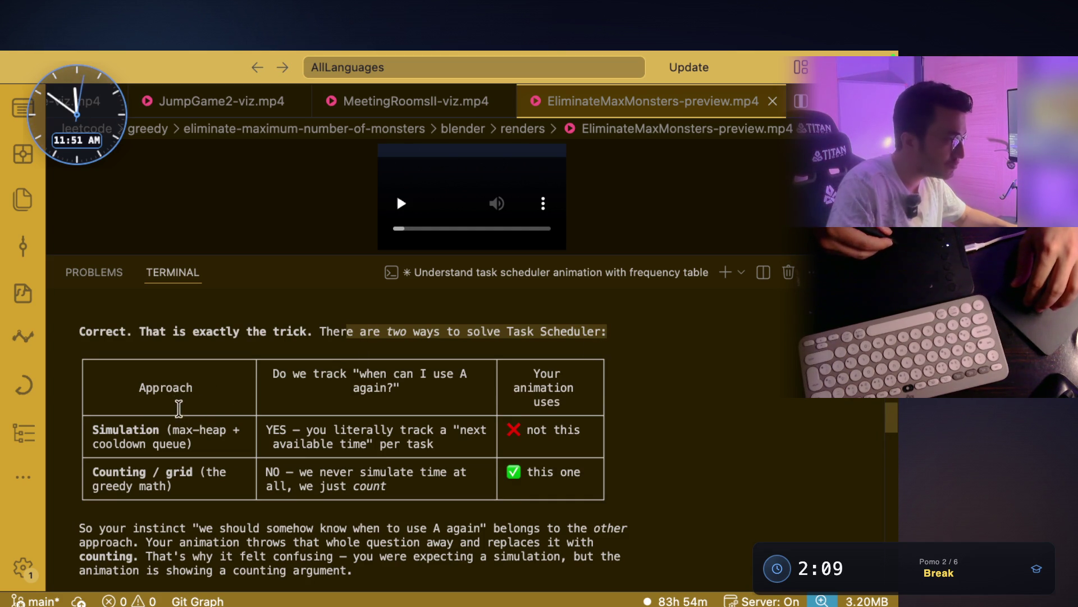
{"action": "left_click", "coordinate": [187, 429]}
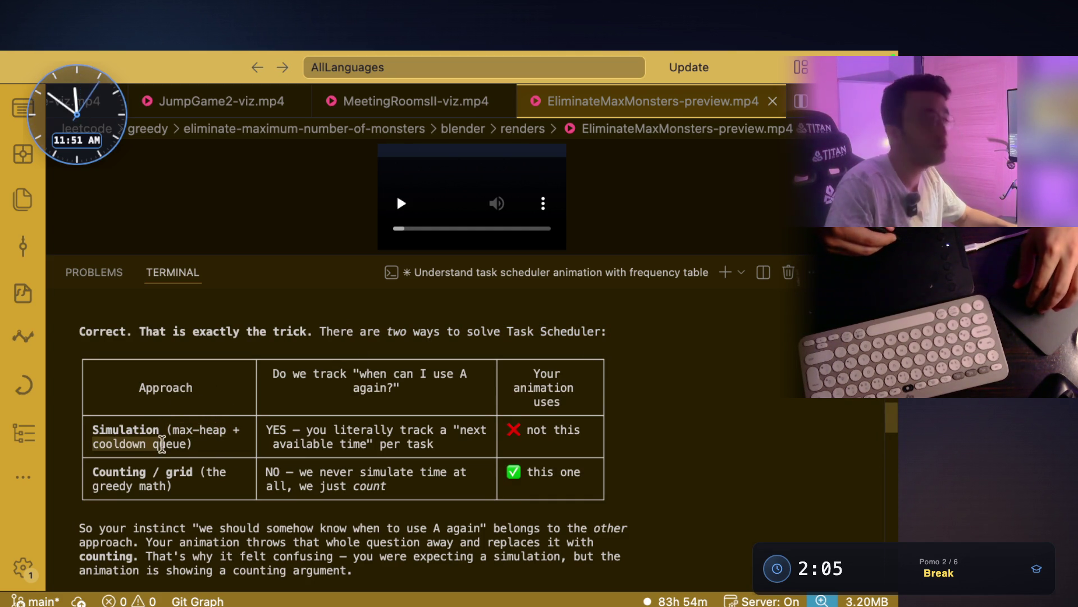
{"action": "mouse_move", "coordinate": [161, 444]}
{"action": "left_mouse_down"}
{"action": "mouse_move", "coordinate": [96, 438]}
{"action": "mouse_move", "coordinate": [185, 410]}
{"action": "left_mouse_up"}
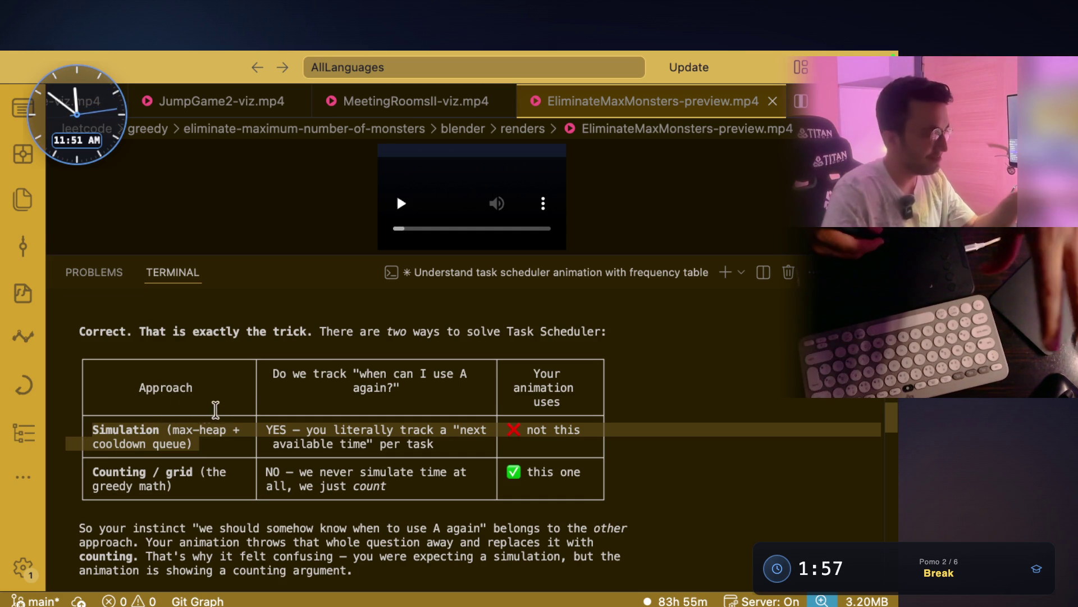
{"action": "left_click_drag", "start_coordinate": [208, 410], "coordinate": [104, 421]}
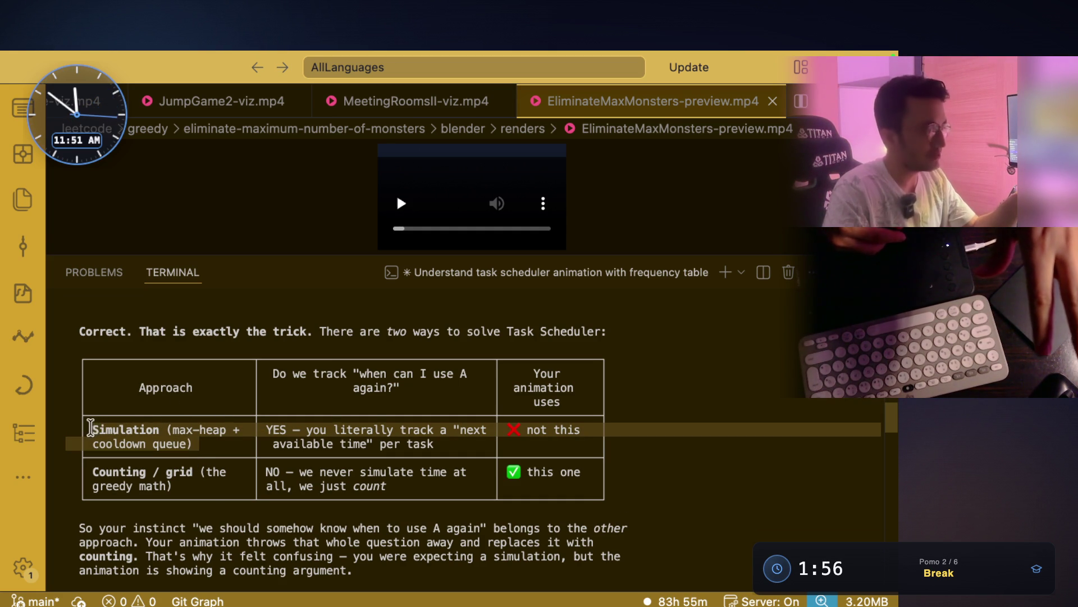
{"action": "left_click", "coordinate": [135, 482]}
{"action": "triple_click", "coordinate": [127, 480]}
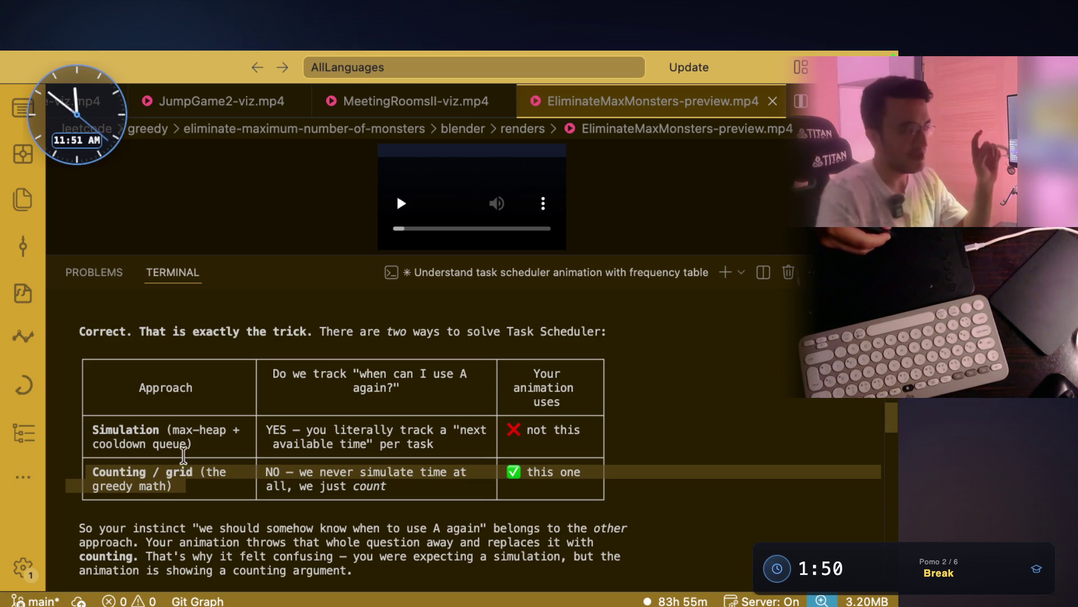
{"action": "left_click", "coordinate": [93, 429]}
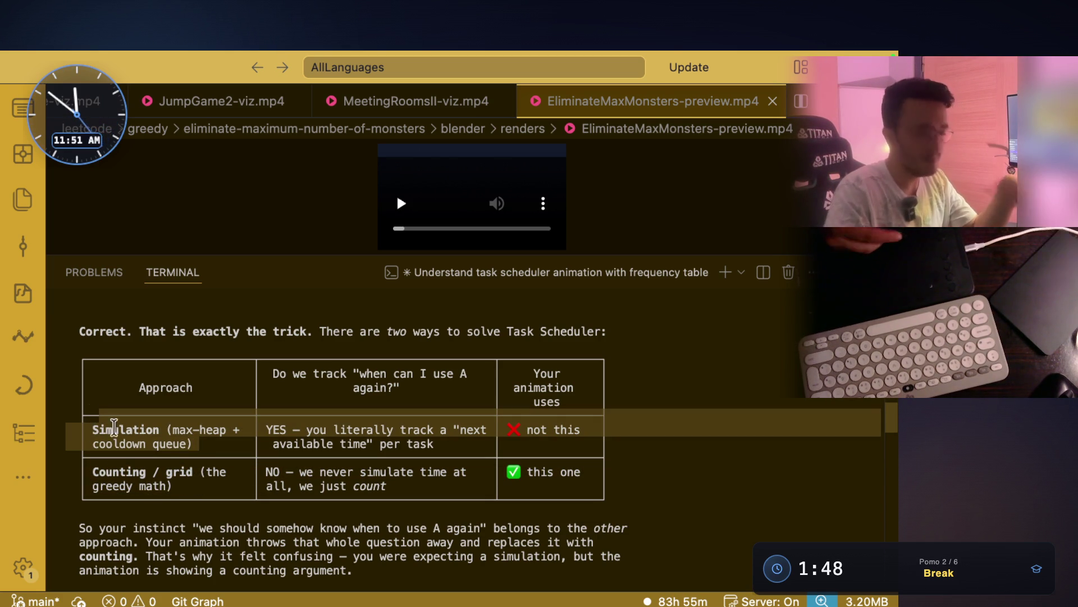
{"action": "left_click", "coordinate": [182, 439]}
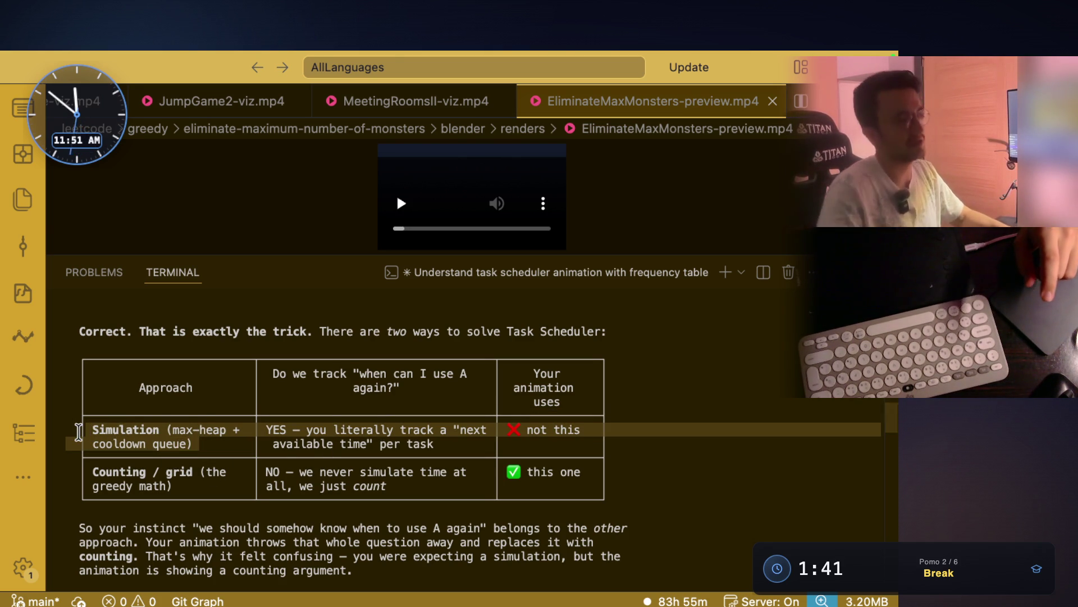
{"action": "left_click_drag", "start_coordinate": [335, 430], "coordinate": [444, 426]}
{"action": "mouse_move", "coordinate": [293, 447]}
{"action": "left_mouse_down"}
{"action": "mouse_move", "coordinate": [433, 446]}
{"action": "mouse_move", "coordinate": [303, 445]}
{"action": "left_mouse_up"}
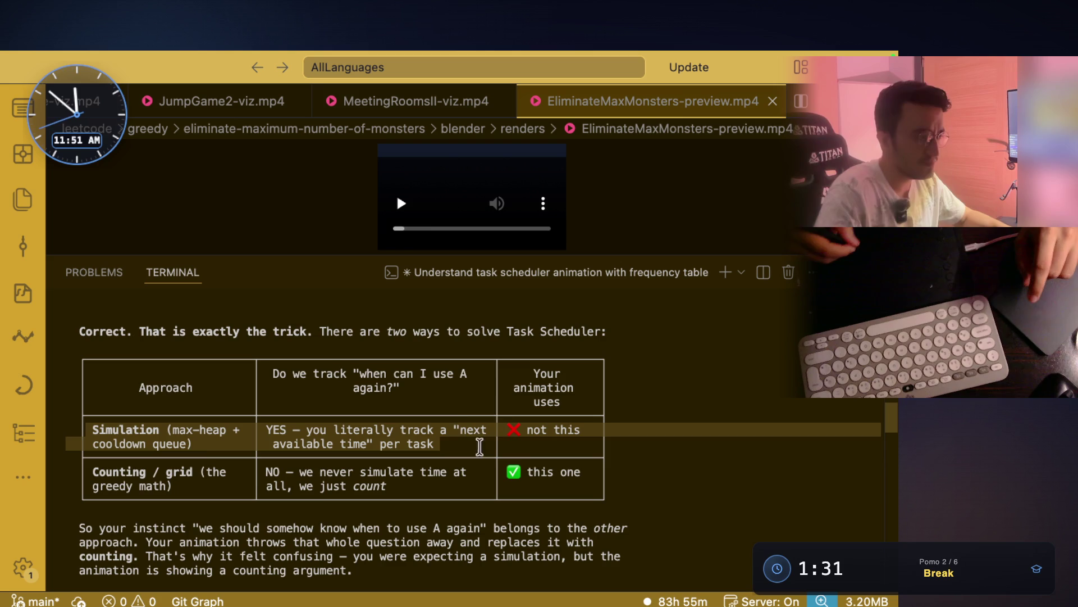
{"action": "scroll", "coordinate": [511, 330], "scroll_direction": "down", "scroll_amount": 2}
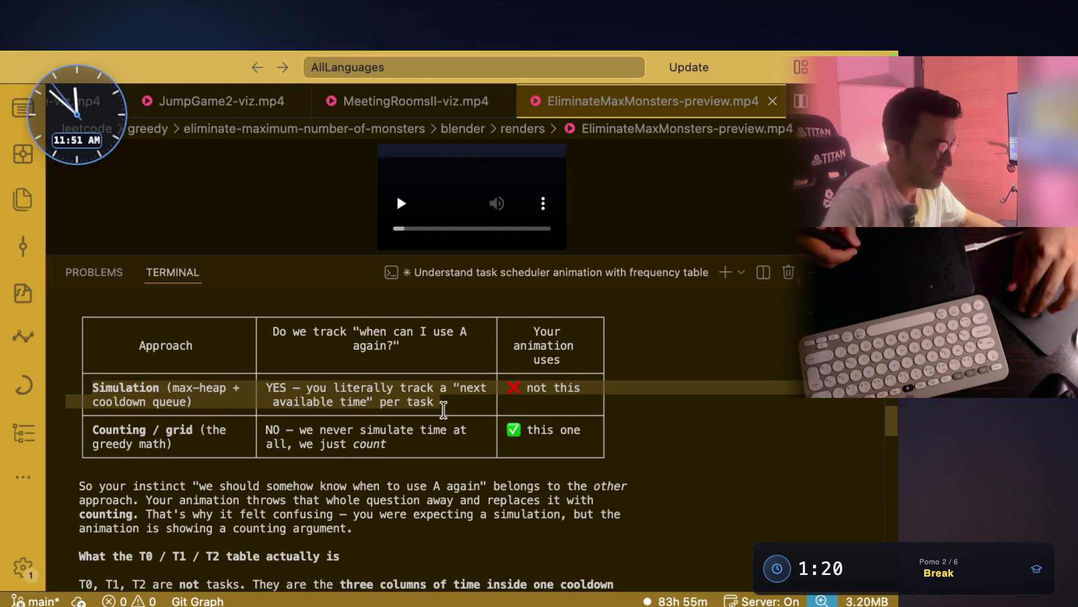
{"action": "scroll", "coordinate": [442, 409], "scroll_direction": "up", "scroll_amount": 1}
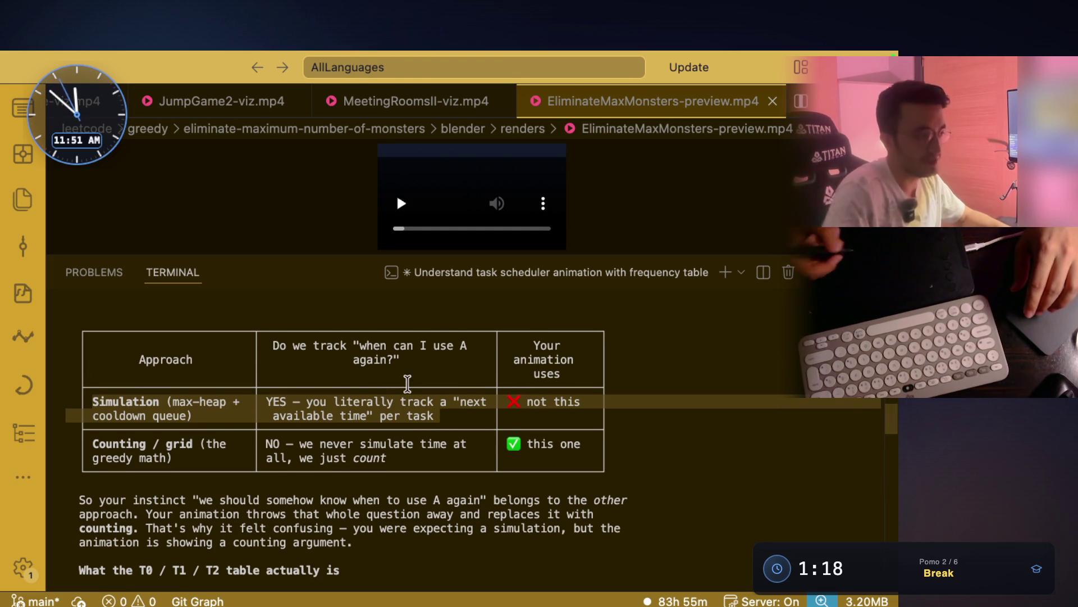
{"action": "scroll", "coordinate": [367, 361], "scroll_direction": "down", "scroll_amount": 1}
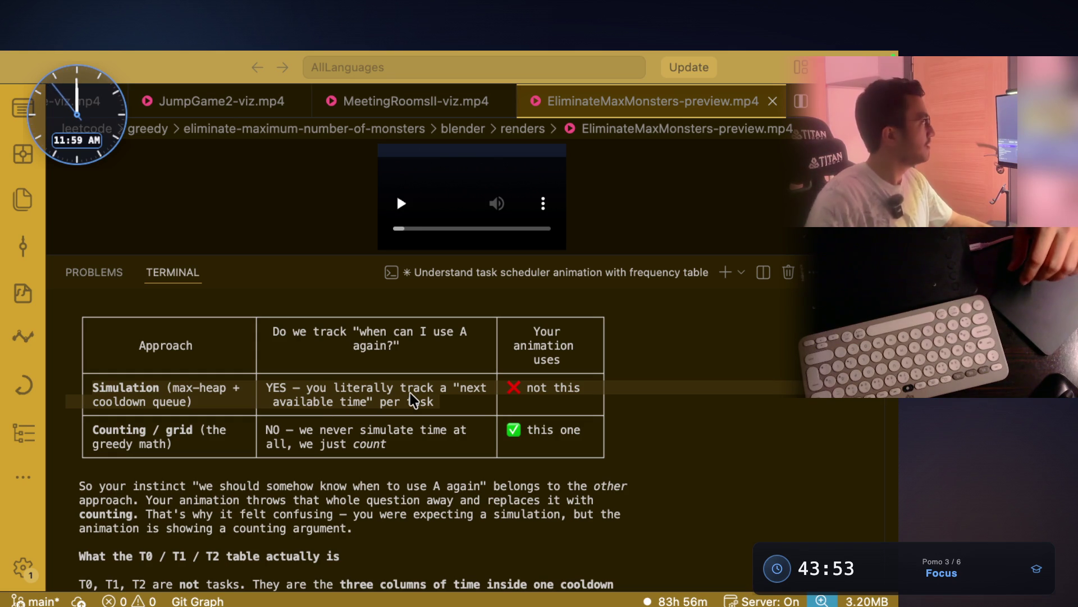
Focus the editor window showing the simulation-versus-counting grid table
{"action": "left_click", "coordinate": [430, 445]}
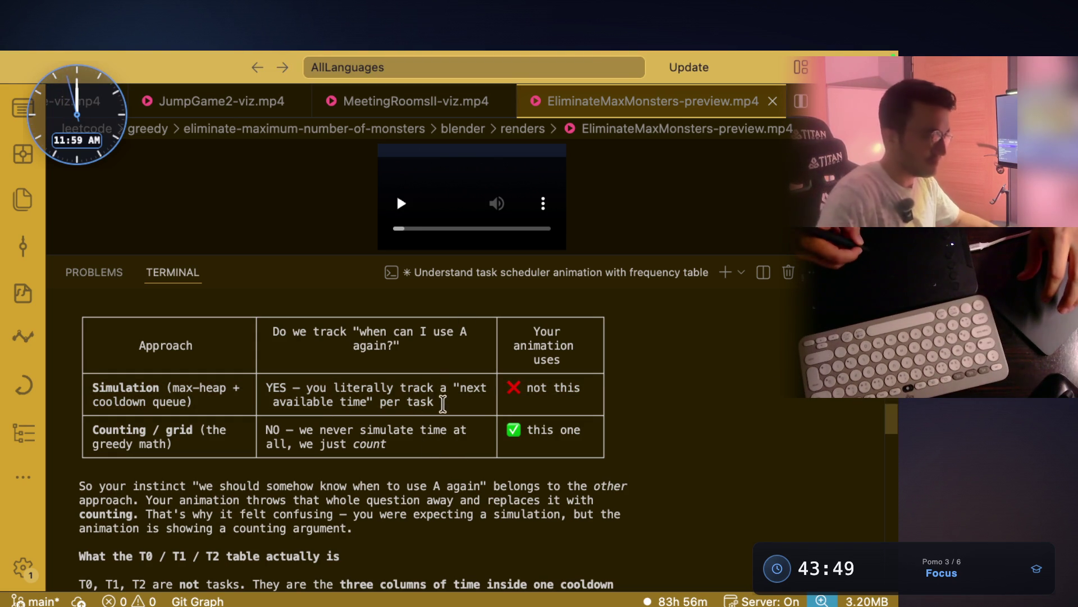
{"action": "left_click_drag", "start_coordinate": [446, 403], "coordinate": [67, 384]}
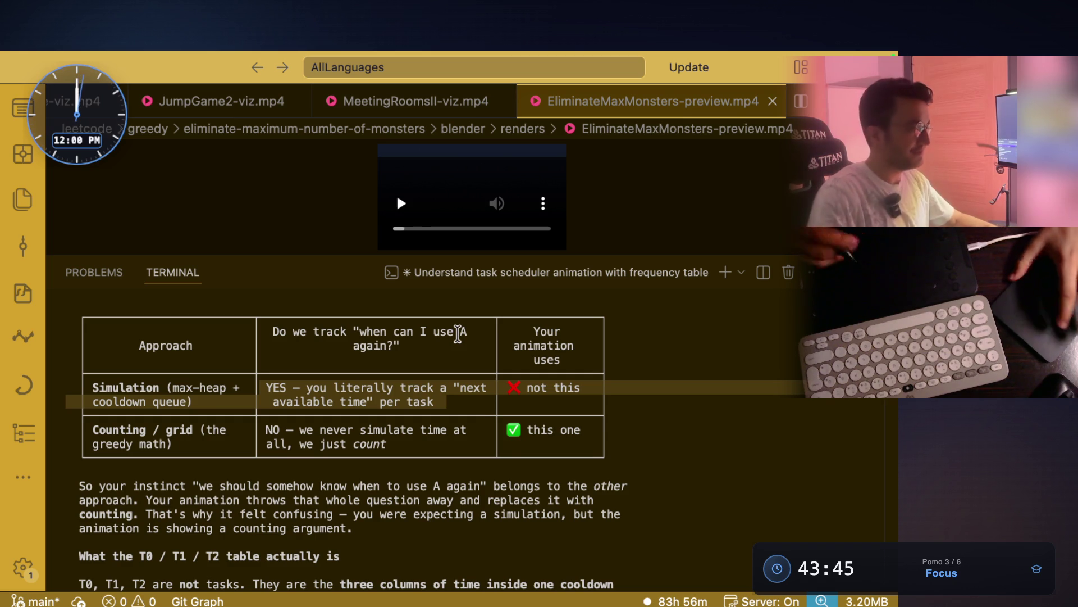
{"action": "scroll", "coordinate": [447, 354], "scroll_direction": "down", "scroll_amount": 3}
{"action": "scroll", "coordinate": [430, 364], "scroll_direction": "down", "scroll_amount": 3}
{"action": "scroll", "coordinate": [426, 371], "scroll_direction": "up", "scroll_amount": 1}
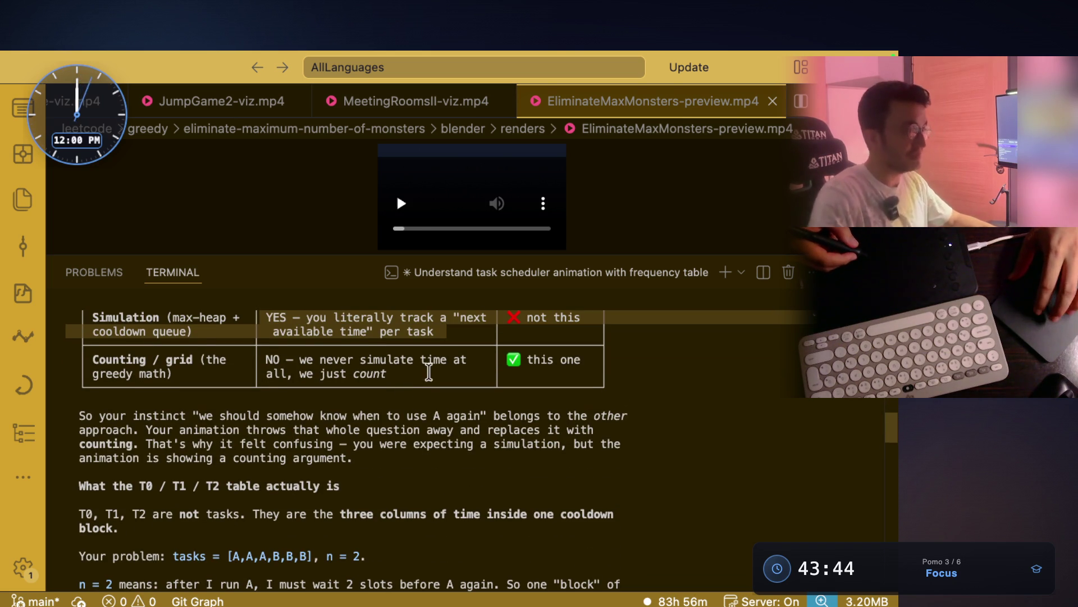
{"action": "left_click_drag", "start_coordinate": [301, 365], "coordinate": [405, 360]}
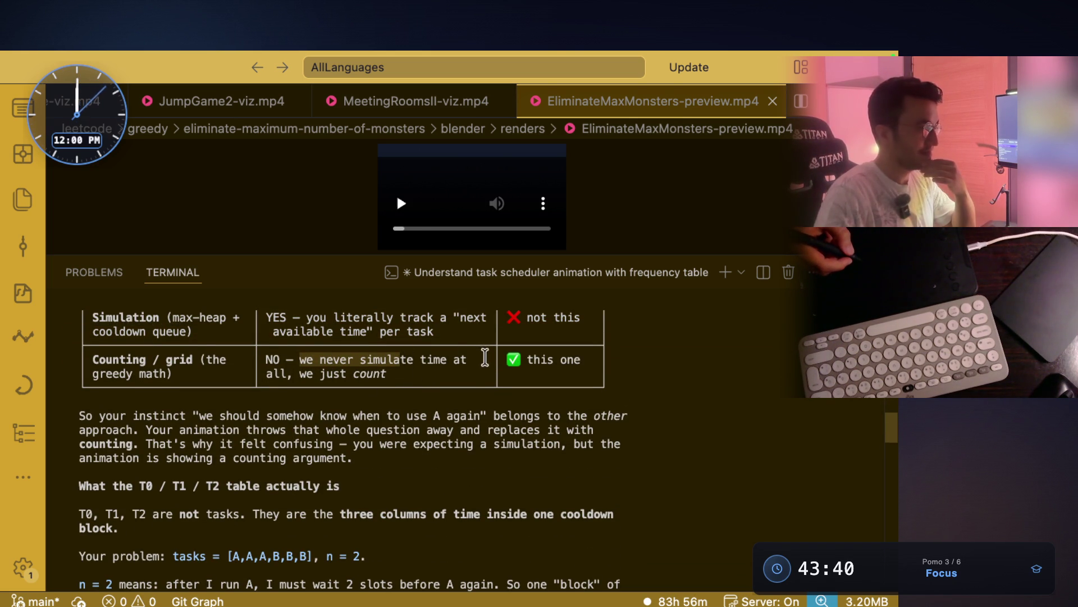
{"action": "left_click_drag", "start_coordinate": [299, 373], "coordinate": [392, 373]}
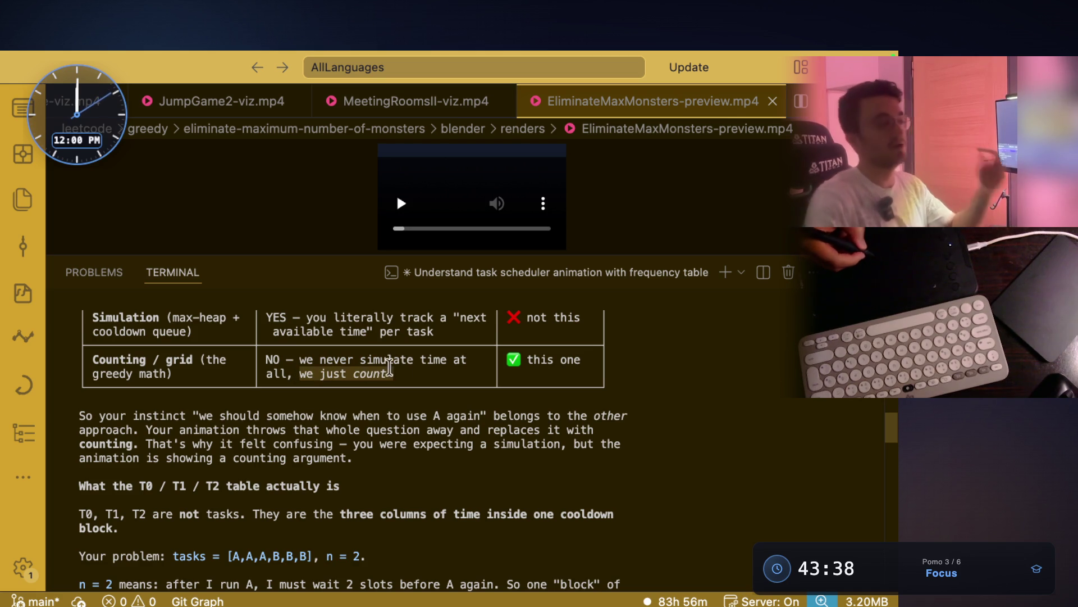
{"action": "scroll", "coordinate": [467, 394], "scroll_direction": "down", "scroll_amount": 1}
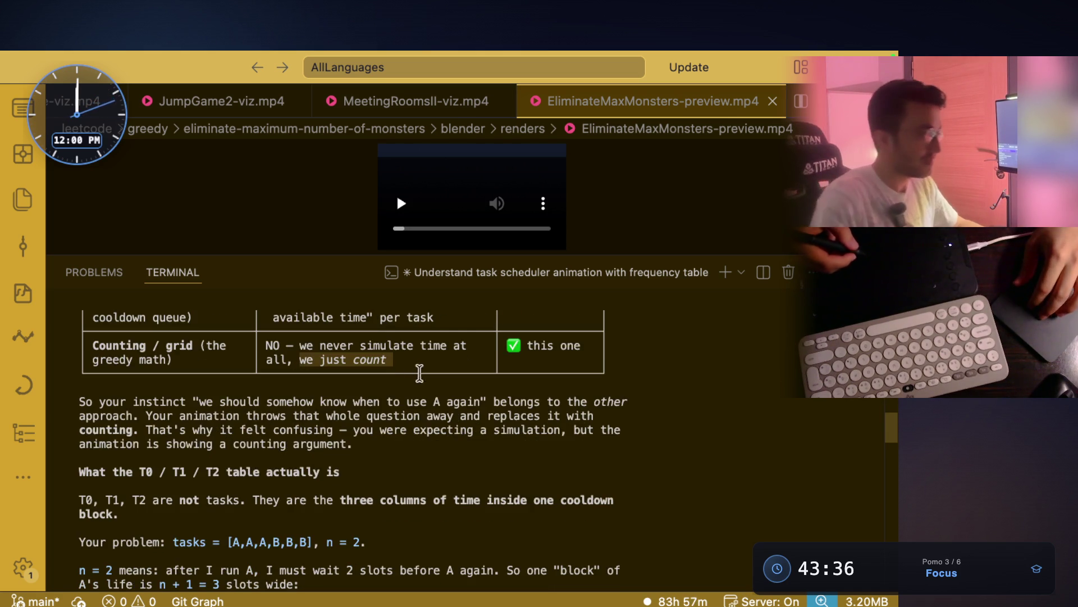
{"action": "left_click_drag", "start_coordinate": [292, 401], "coordinate": [328, 402]}
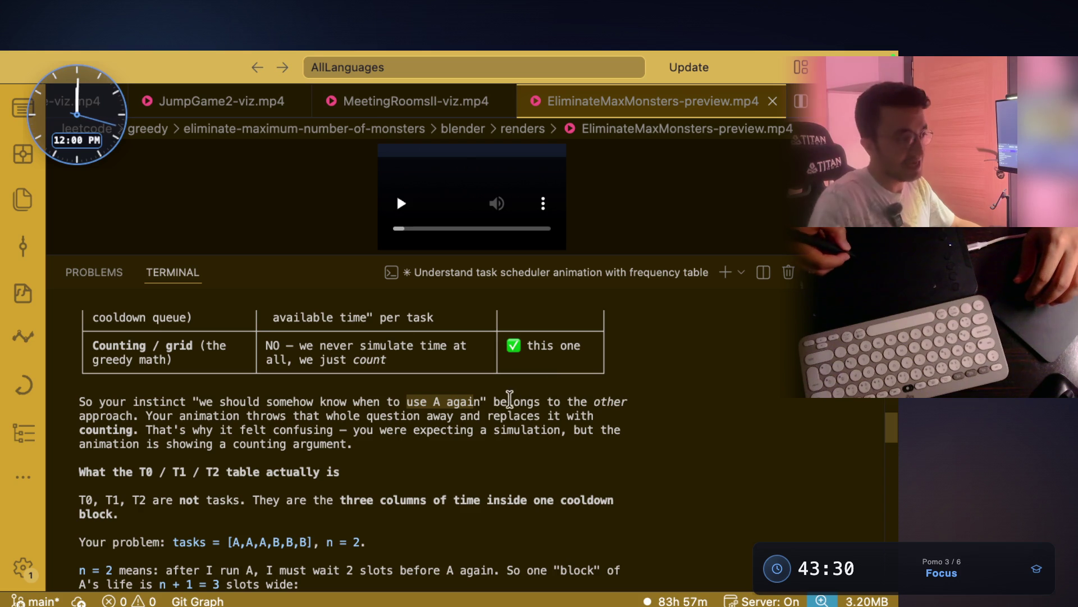
{"action": "left_click_drag", "start_coordinate": [535, 398], "coordinate": [628, 402]}
{"action": "left_click", "coordinate": [160, 415]}
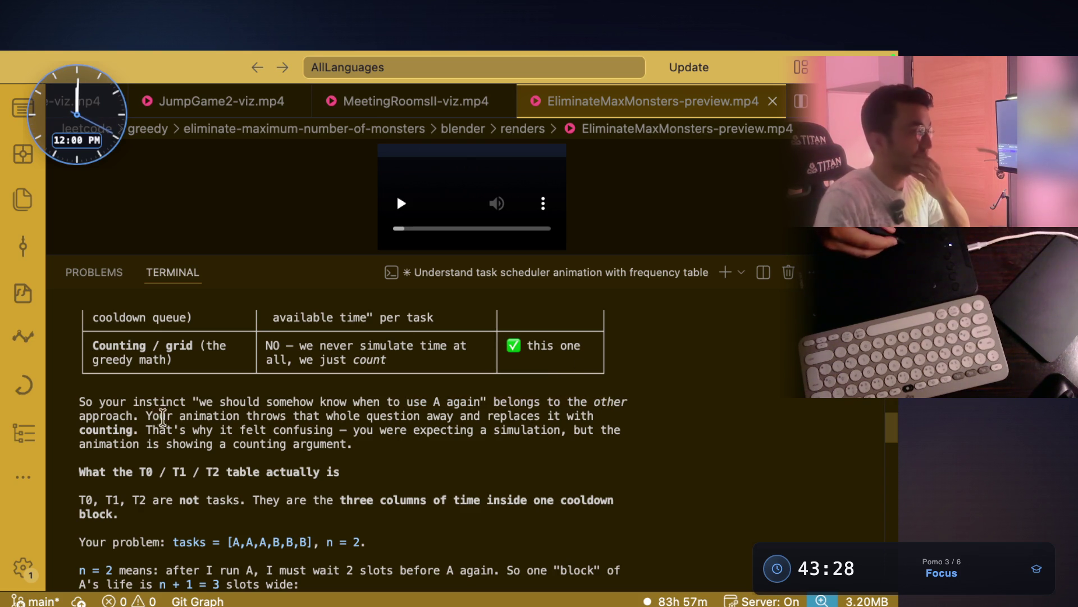
{"action": "left_click", "coordinate": [442, 415]}
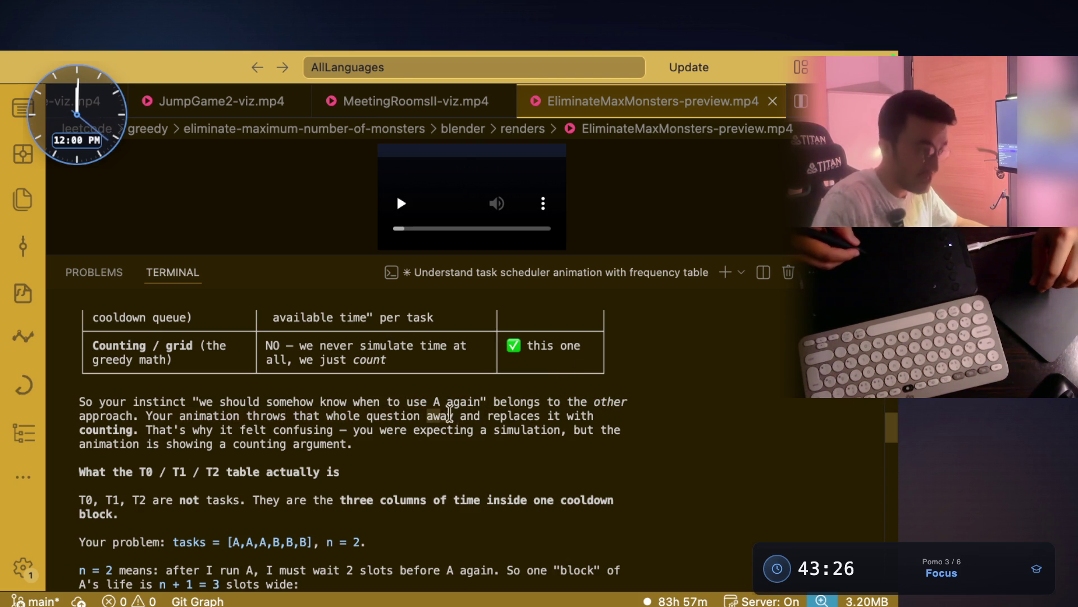
{"action": "left_click_drag", "start_coordinate": [246, 416], "coordinate": [334, 419]}
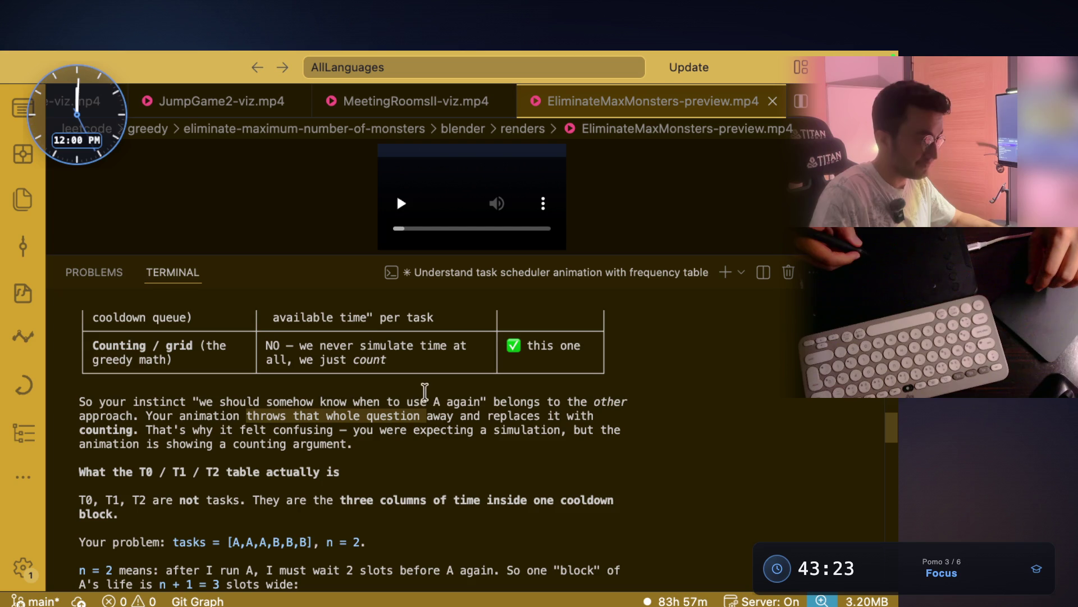
{"action": "left_click", "coordinate": [486, 416]}
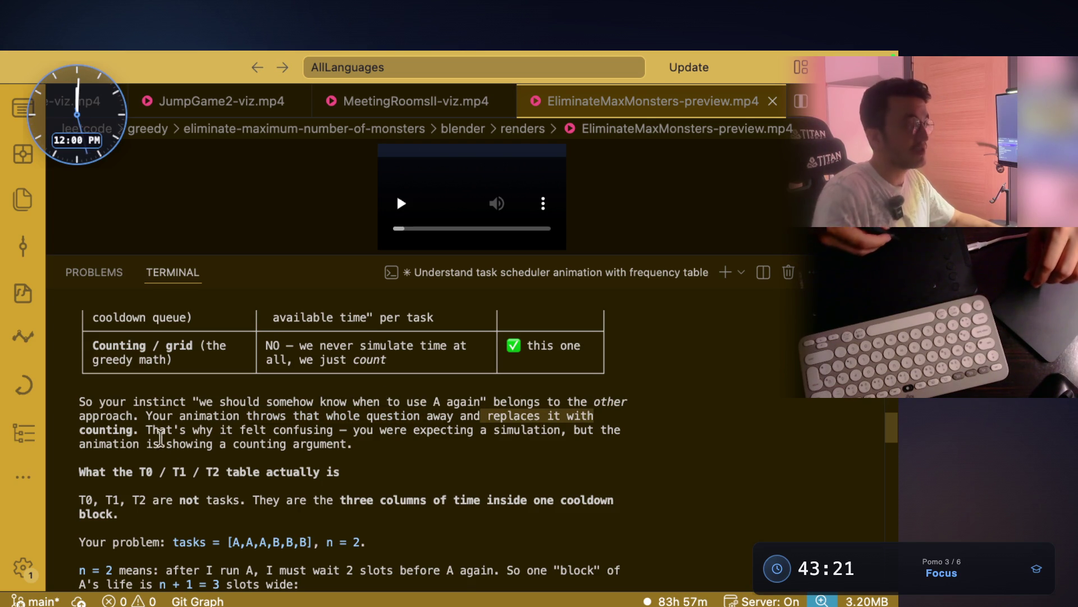
{"action": "left_click", "coordinate": [145, 430]}
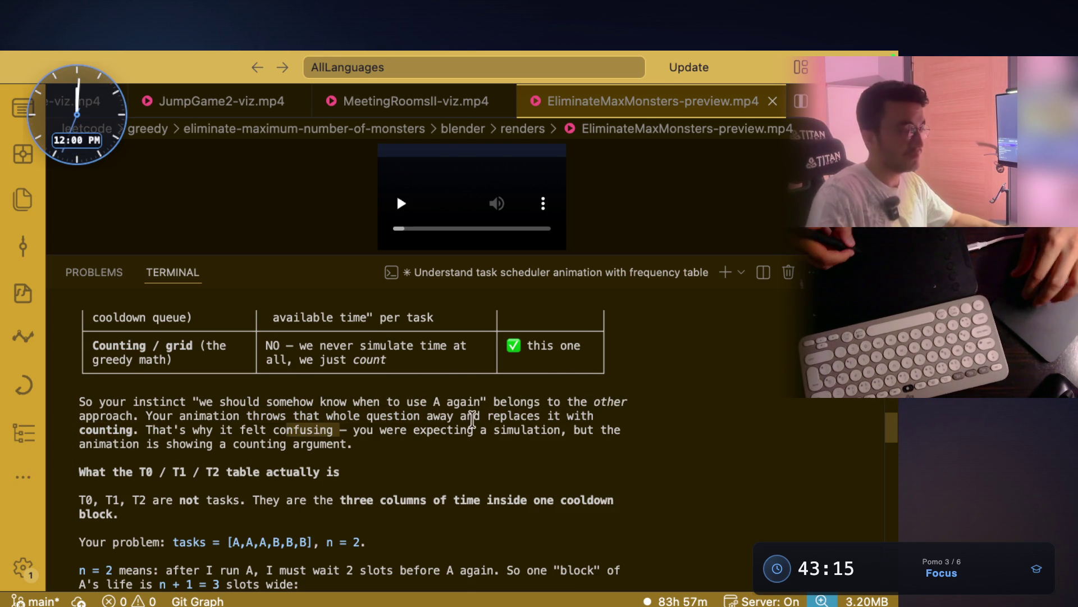
{"action": "scroll", "coordinate": [448, 394], "scroll_direction": "down", "scroll_amount": 2}
{"action": "left_click_drag", "start_coordinate": [481, 388], "coordinate": [560, 388]}
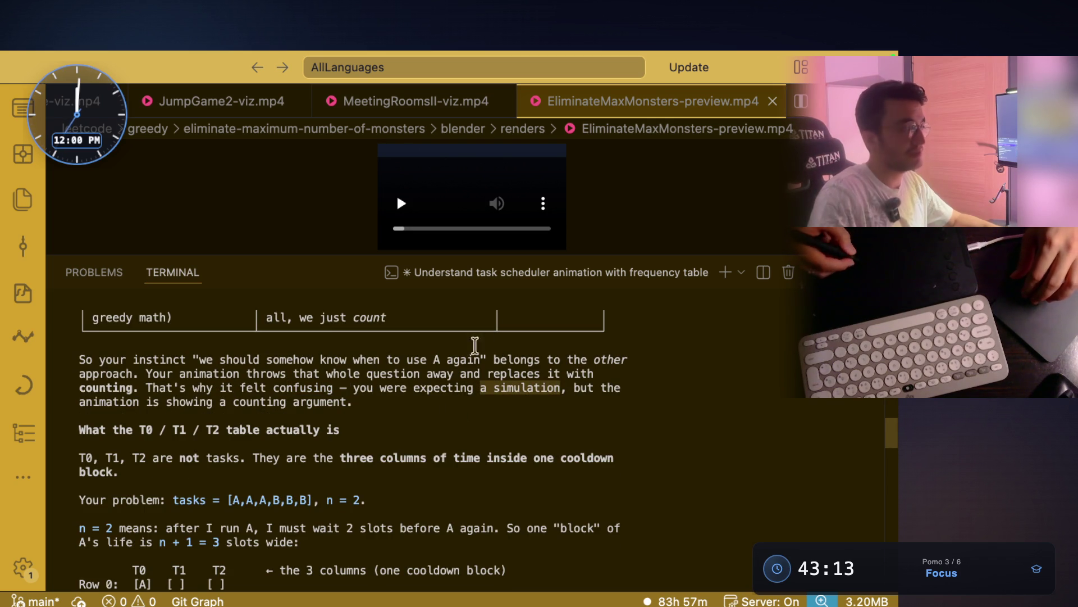
{"action": "left_click_drag", "start_coordinate": [305, 401], "coordinate": [354, 401]}
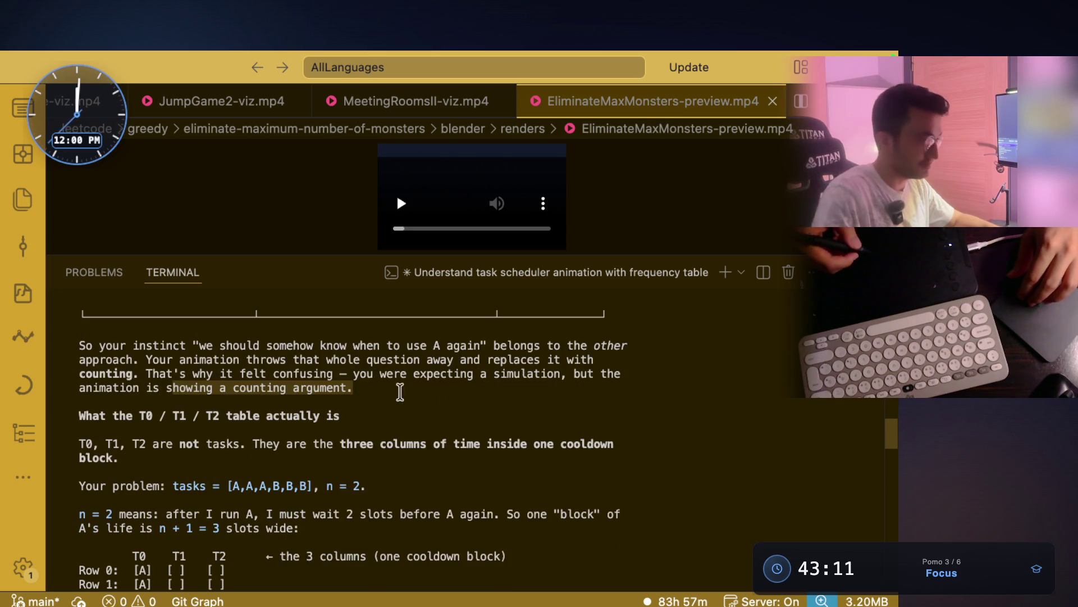
{"action": "scroll", "coordinate": [355, 396], "scroll_direction": "down", "scroll_amount": 2}
{"action": "left_click_drag", "start_coordinate": [138, 403], "coordinate": [181, 404]}
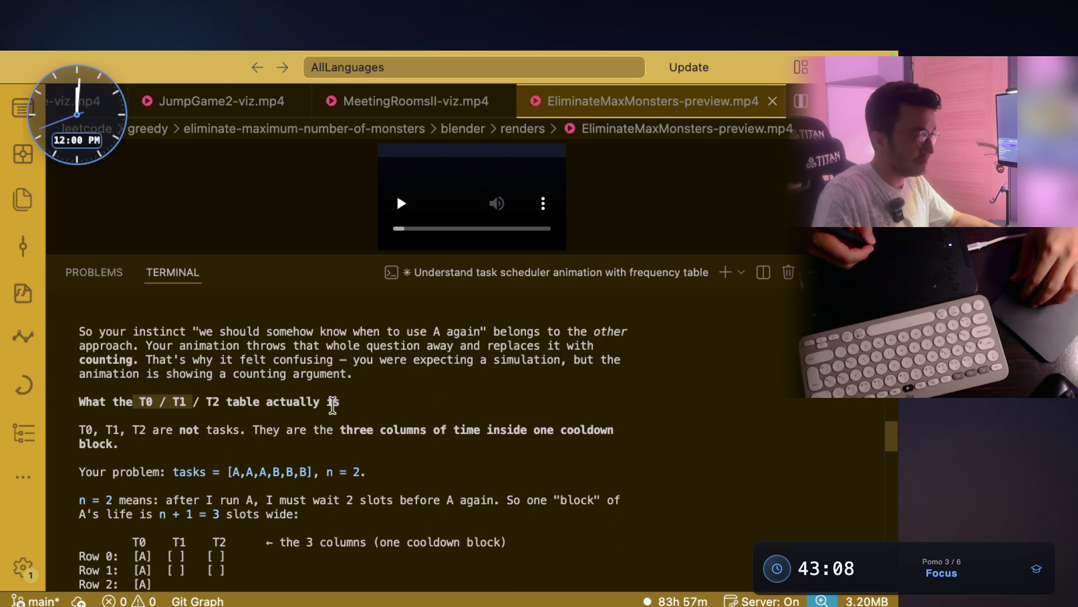
{"action": "scroll", "coordinate": [333, 405], "scroll_direction": "down", "scroll_amount": 2}
{"action": "right_click", "coordinate": [222, 417]}
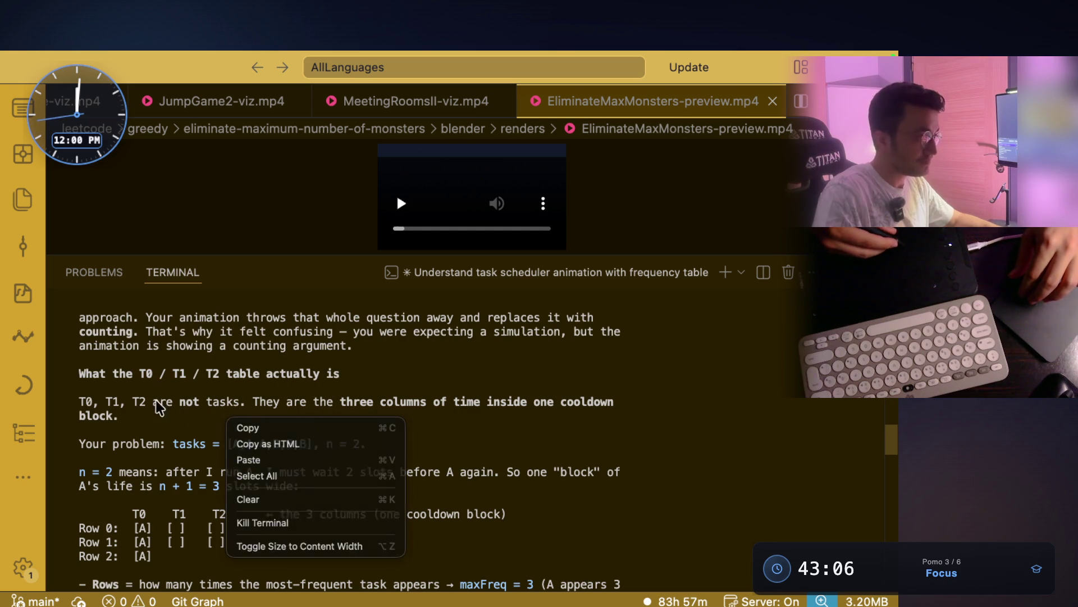
{"action": "left_click_drag", "start_coordinate": [153, 401], "coordinate": [244, 401]}
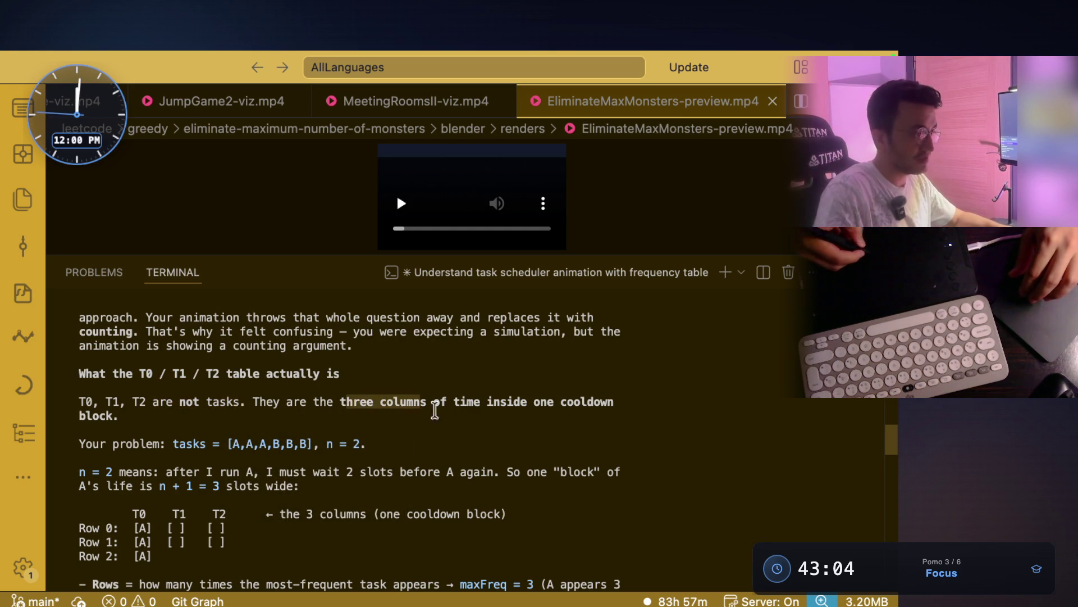
{"action": "left_click_drag", "start_coordinate": [435, 410], "coordinate": [529, 408]}
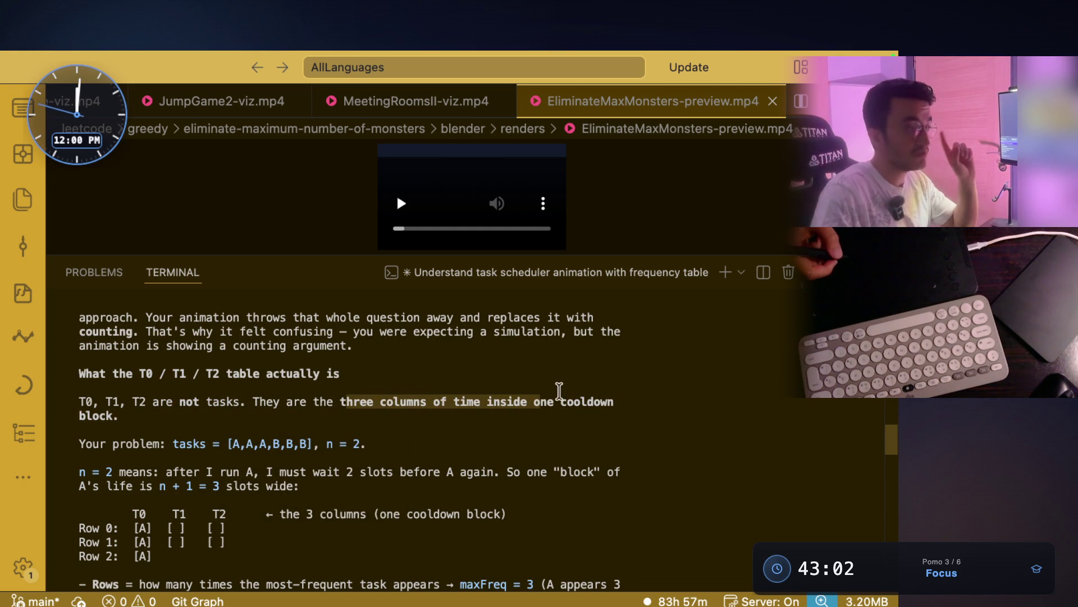
{"action": "left_click", "coordinate": [539, 413]}
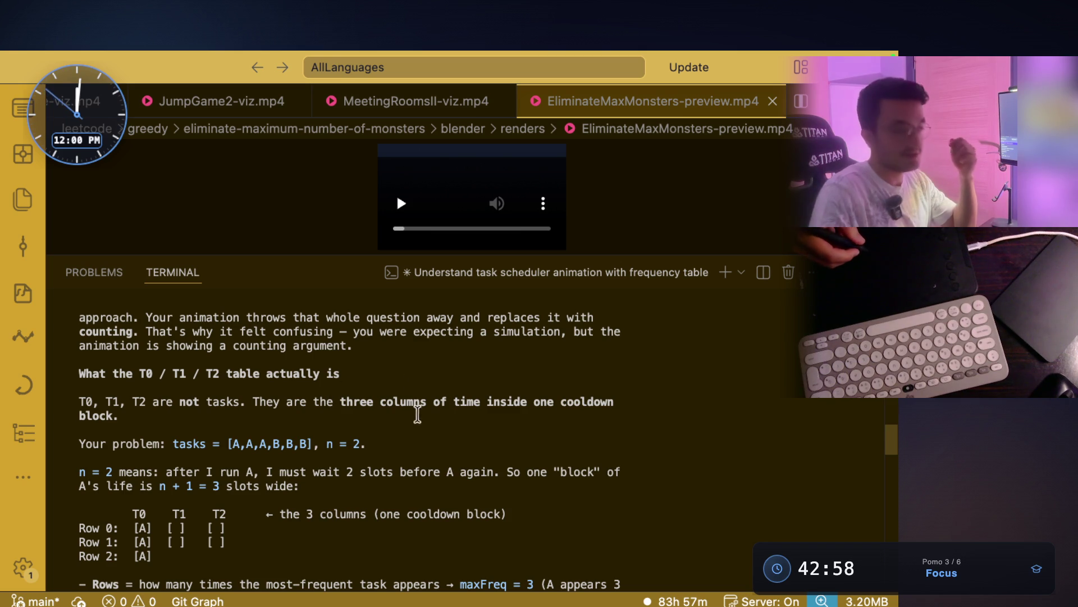
{"action": "left_click_drag", "start_coordinate": [254, 401], "coordinate": [606, 400]}
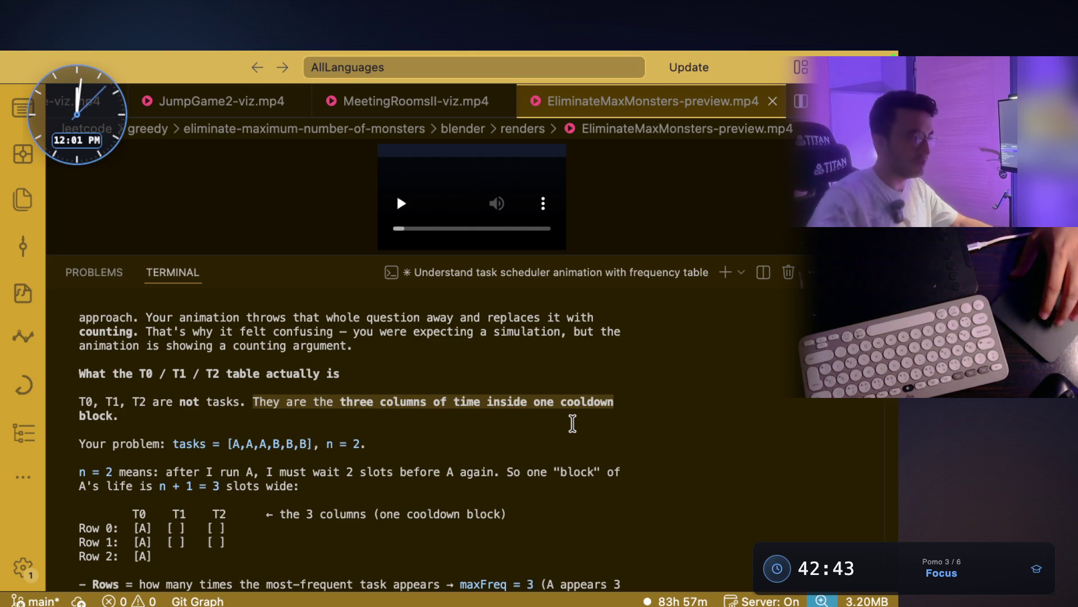
{"action": "scroll", "coordinate": [164, 378], "scroll_direction": "down", "scroll_amount": 2}
{"action": "left_click", "coordinate": [224, 328]}
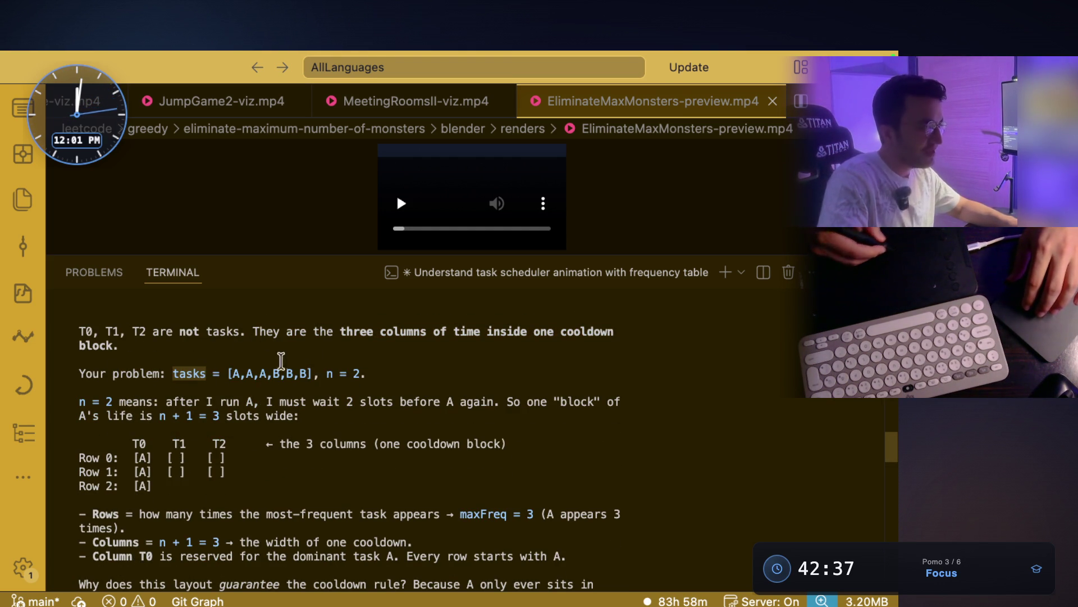
{"action": "scroll", "coordinate": [345, 373], "scroll_direction": "down", "scroll_amount": 1}
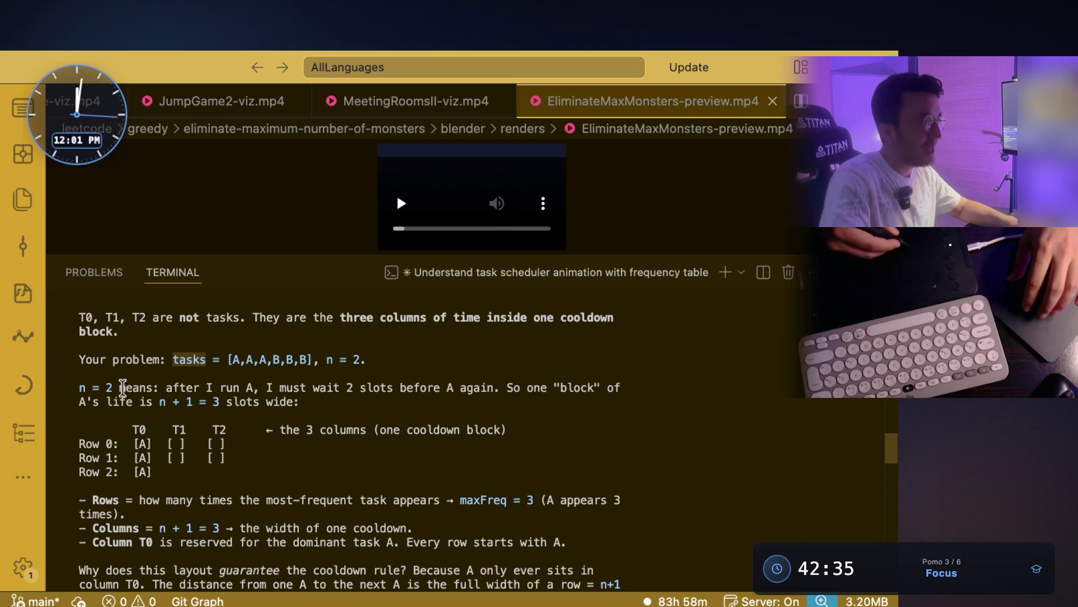
Highlight in turn the n=2 waiting line, 'A's life is', the 3 columns label and the empty grid slots
{"action": "left_click_drag", "start_coordinate": [225, 389], "coordinate": [379, 392]}
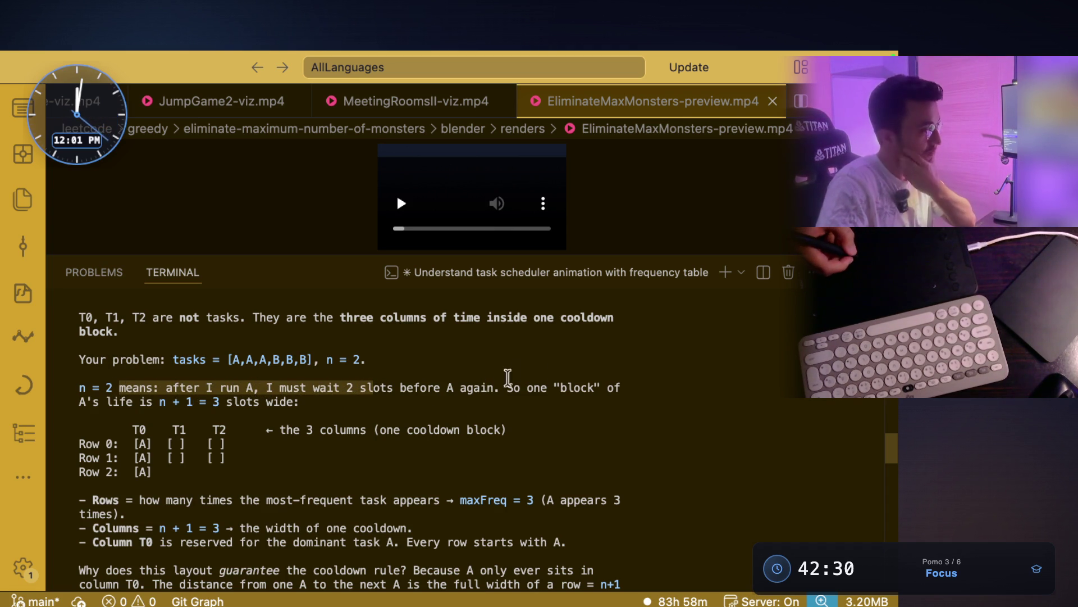
{"action": "left_click", "coordinate": [533, 395]}
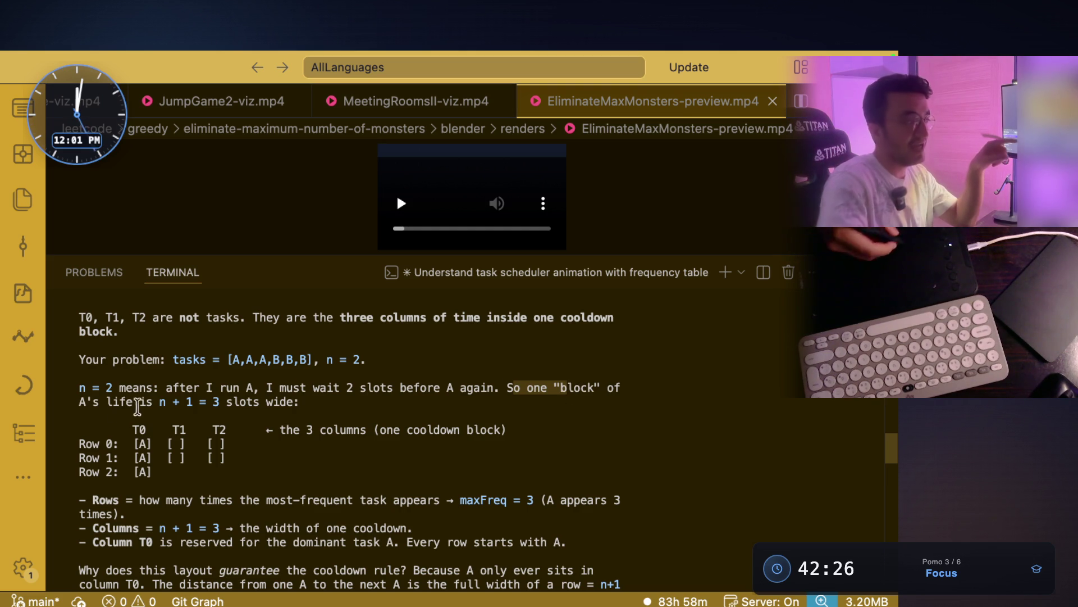
{"action": "left_click_drag", "start_coordinate": [79, 401], "coordinate": [148, 403]}
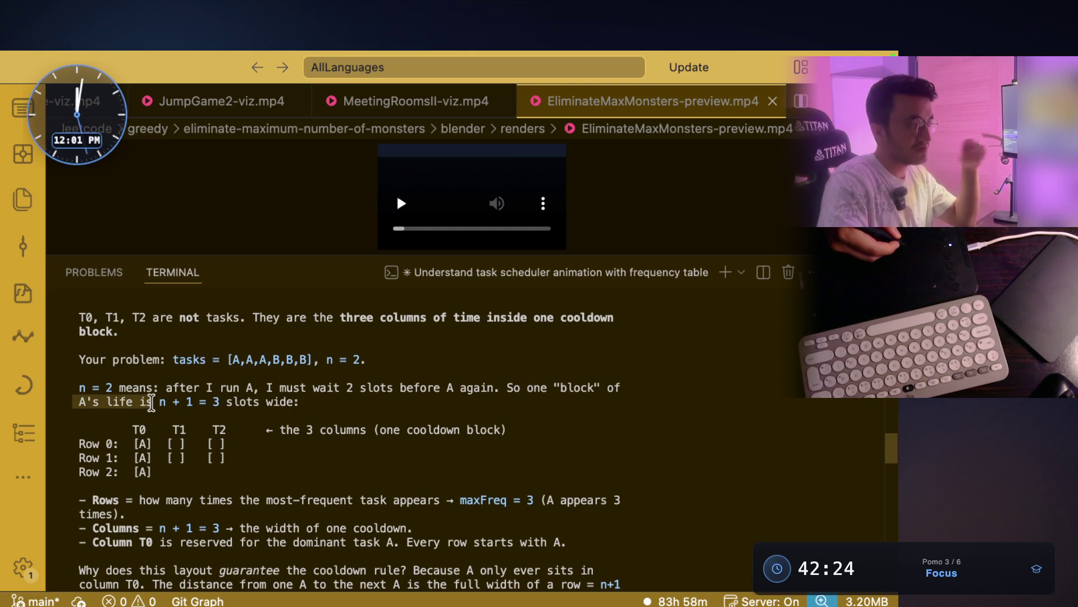
{"action": "left_click_drag", "start_coordinate": [155, 402], "coordinate": [157, 402]}
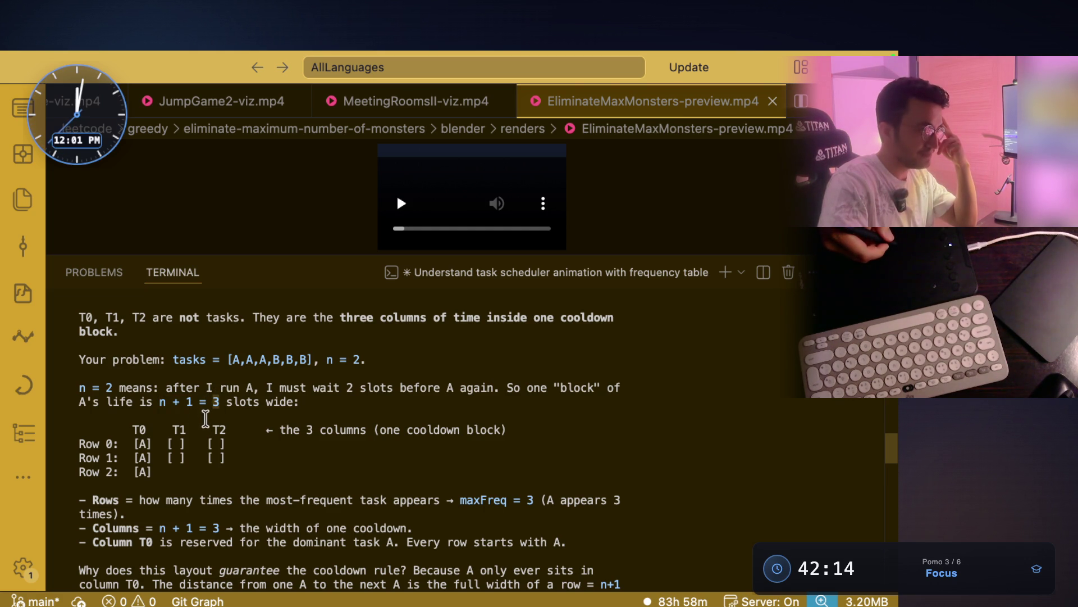
{"action": "left_click_drag", "start_coordinate": [280, 430], "coordinate": [359, 433]}
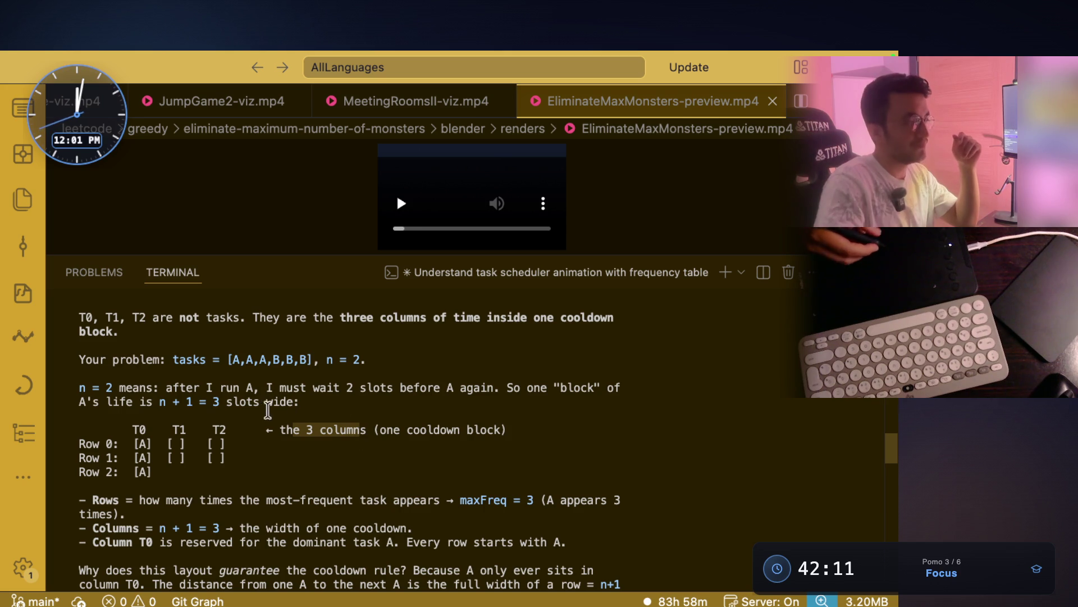
{"action": "left_click", "coordinate": [138, 440]}
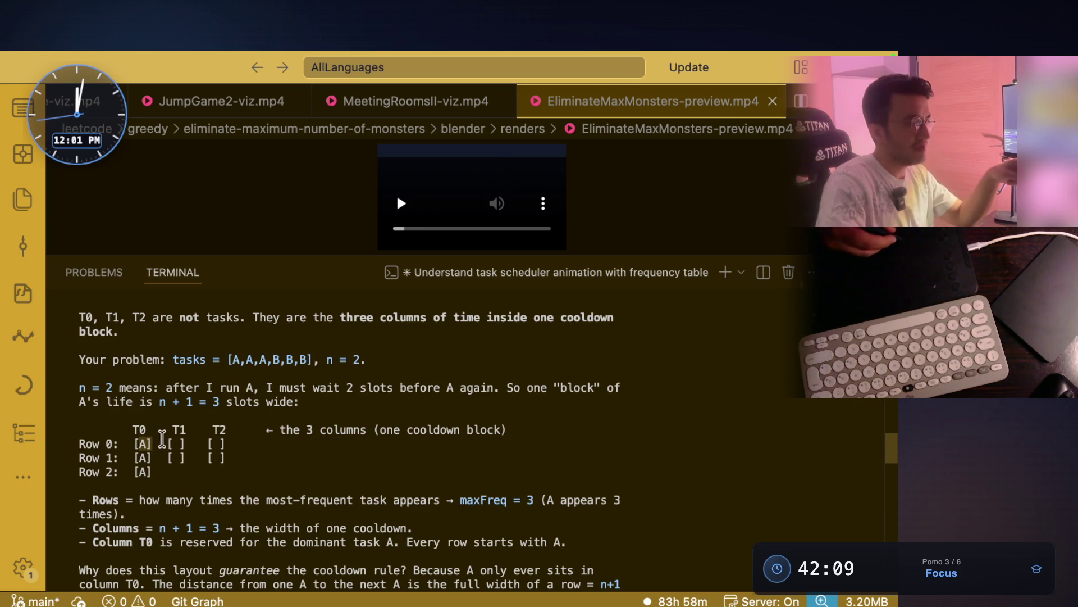
{"action": "left_click_drag", "start_coordinate": [207, 443], "coordinate": [226, 444]}
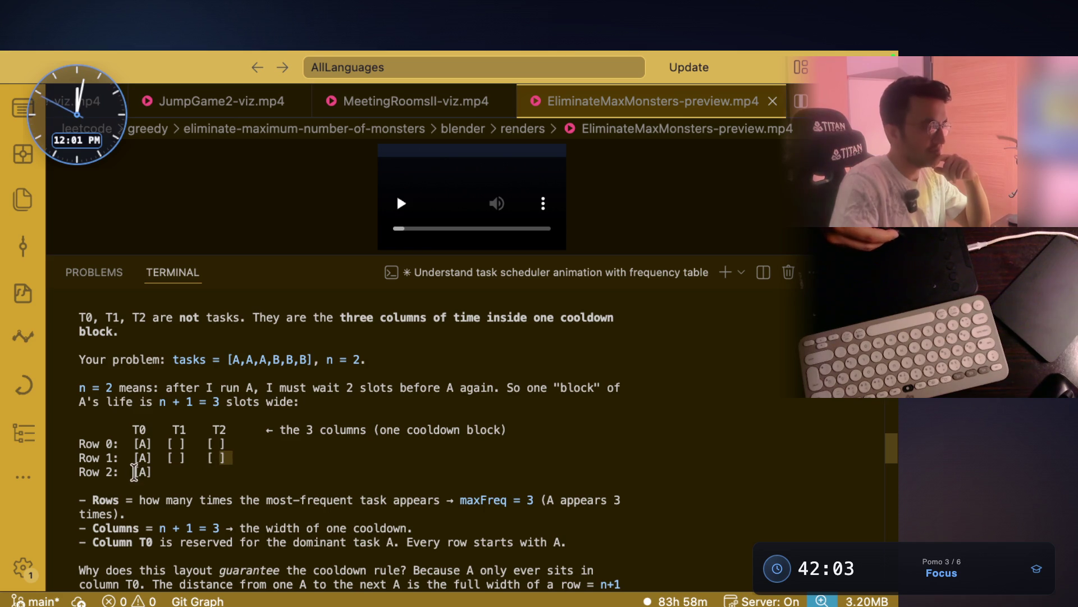
{"action": "left_click_drag", "start_coordinate": [167, 471], "coordinate": [228, 469]}
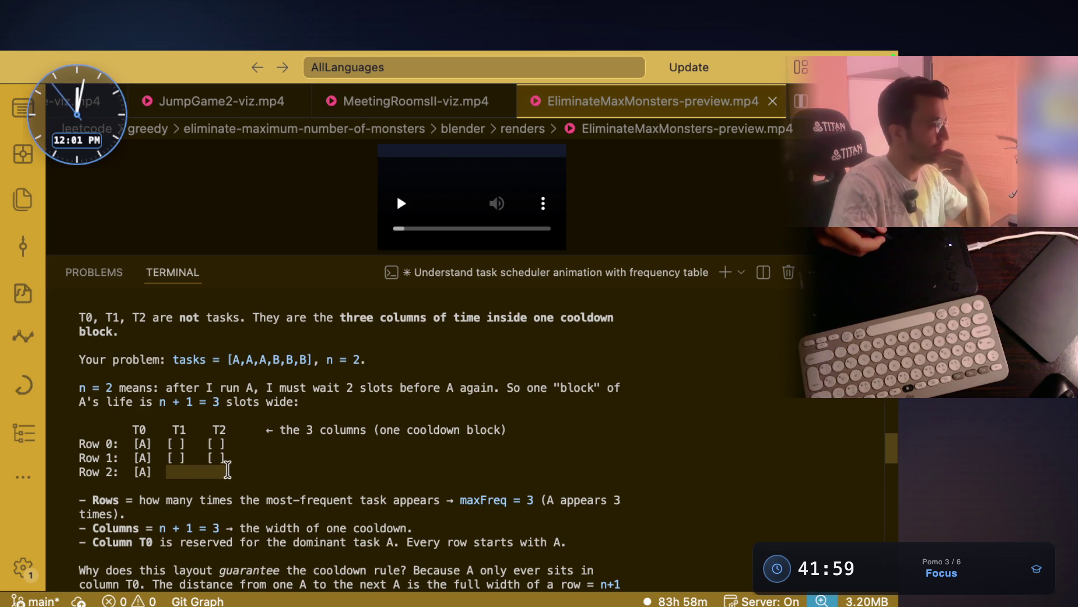
Capture the Row/T0–T2 grid table from the terminal as a screenshot region
{"action": "key", "text": "super+shift+4"}
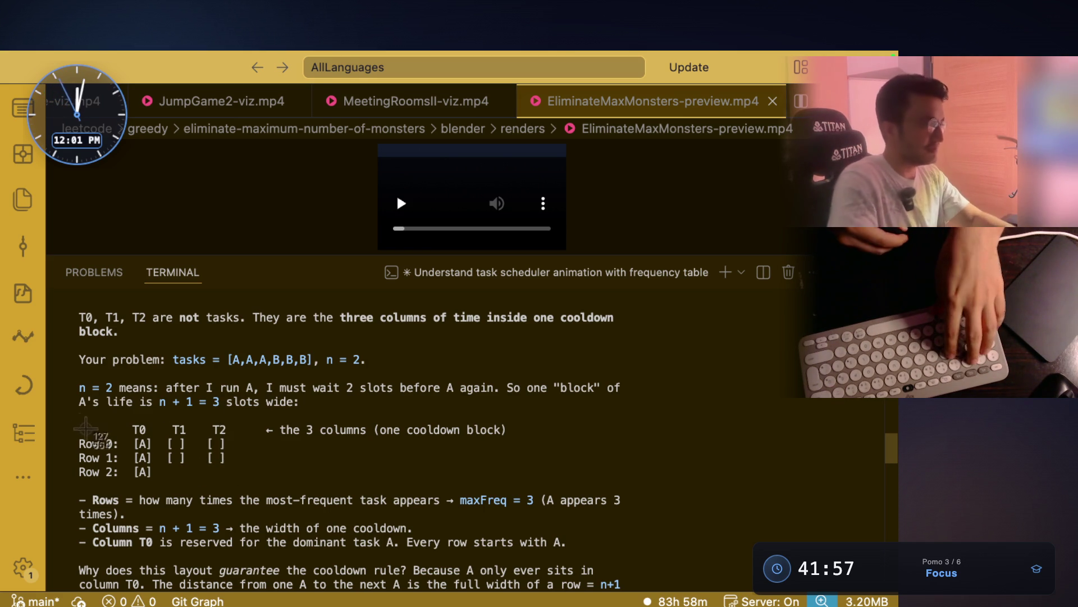
{"action": "left_click_drag", "start_coordinate": [76, 421], "coordinate": [215, 459]}
Paste the captured T0–T2 grid onto the whiteboard, enlarge it, and pen a yellow A beside it
{"action": "key", "text": "super+Tab"}
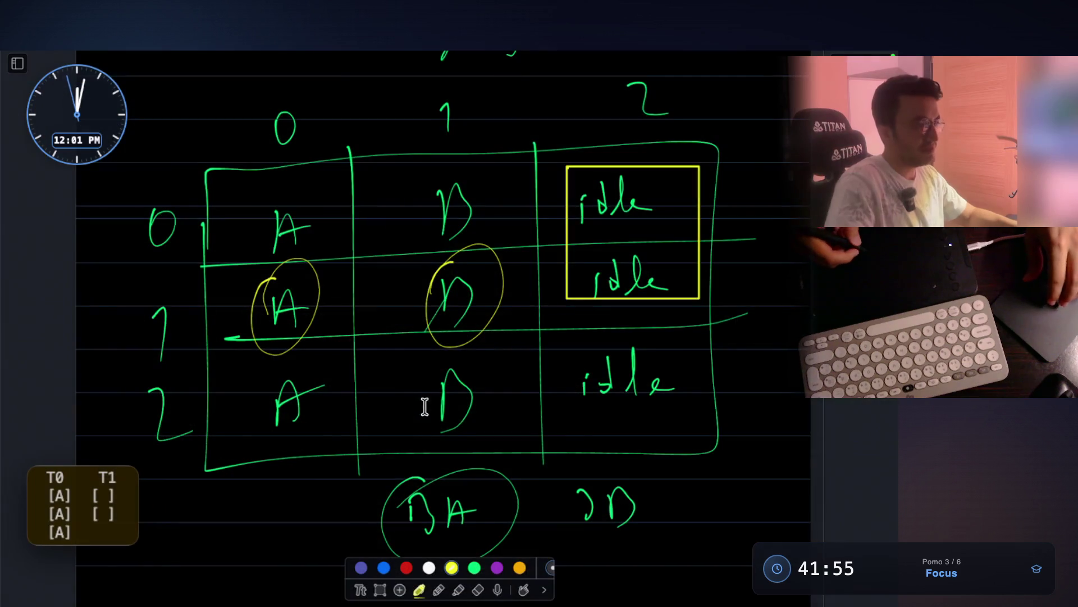
{"action": "scroll", "coordinate": [419, 407], "scroll_direction": "down", "scroll_amount": 5}
{"action": "scroll", "coordinate": [359, 435], "scroll_direction": "down", "scroll_amount": 1}
{"action": "key", "text": "super+v"}
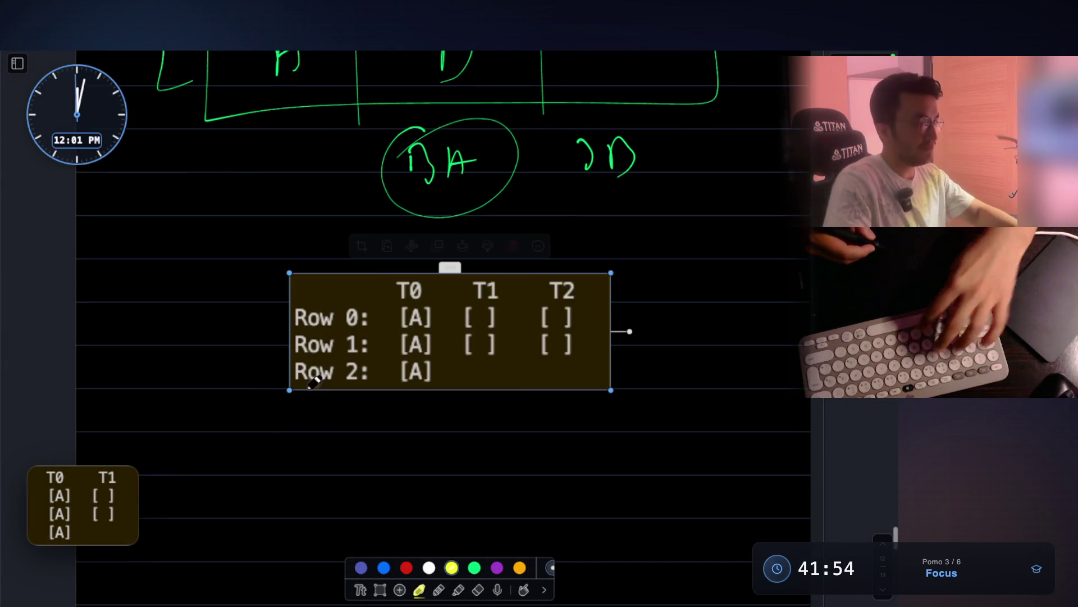
{"action": "left_click_drag", "start_coordinate": [548, 373], "coordinate": [655, 409]}
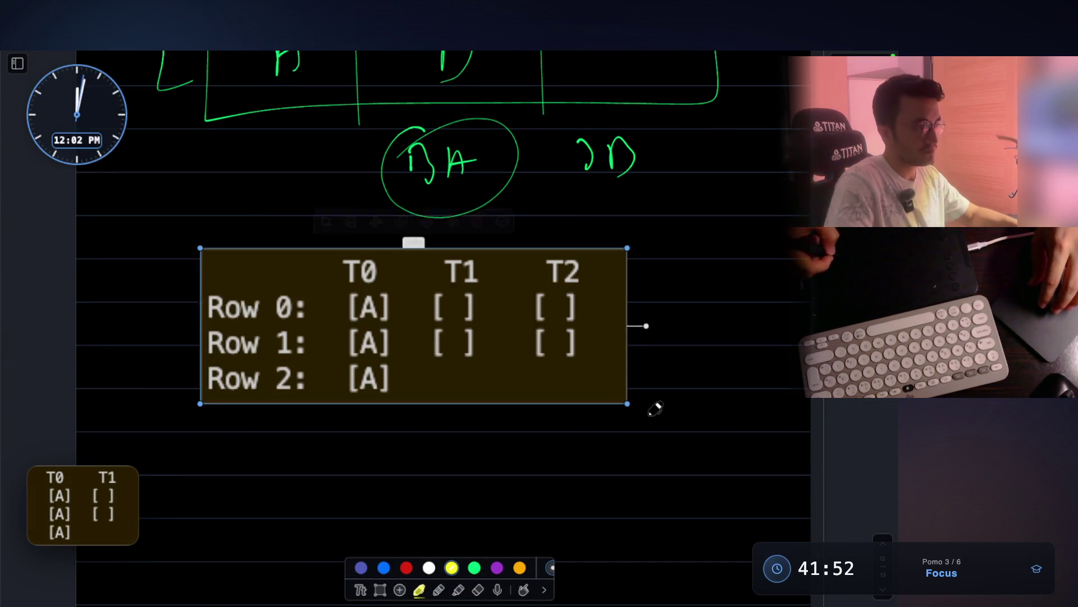
{"action": "scroll", "coordinate": [603, 392], "scroll_direction": "down", "scroll_amount": 1}
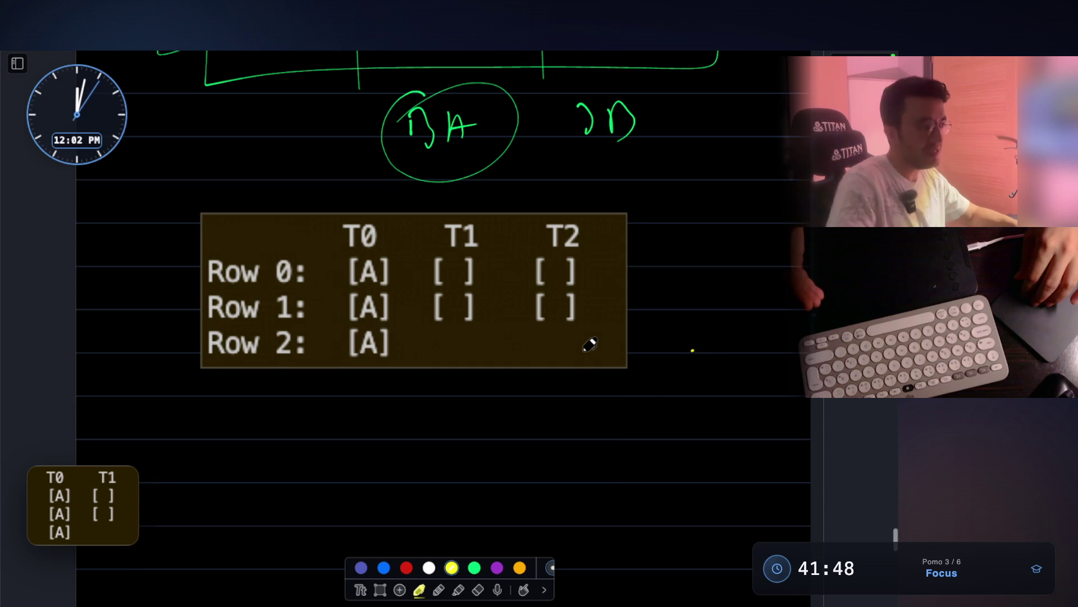
{"action": "scroll", "coordinate": [589, 343], "scroll_direction": "up", "scroll_amount": 1}
{"action": "scroll", "coordinate": [590, 344], "scroll_direction": "up", "scroll_amount": 1}
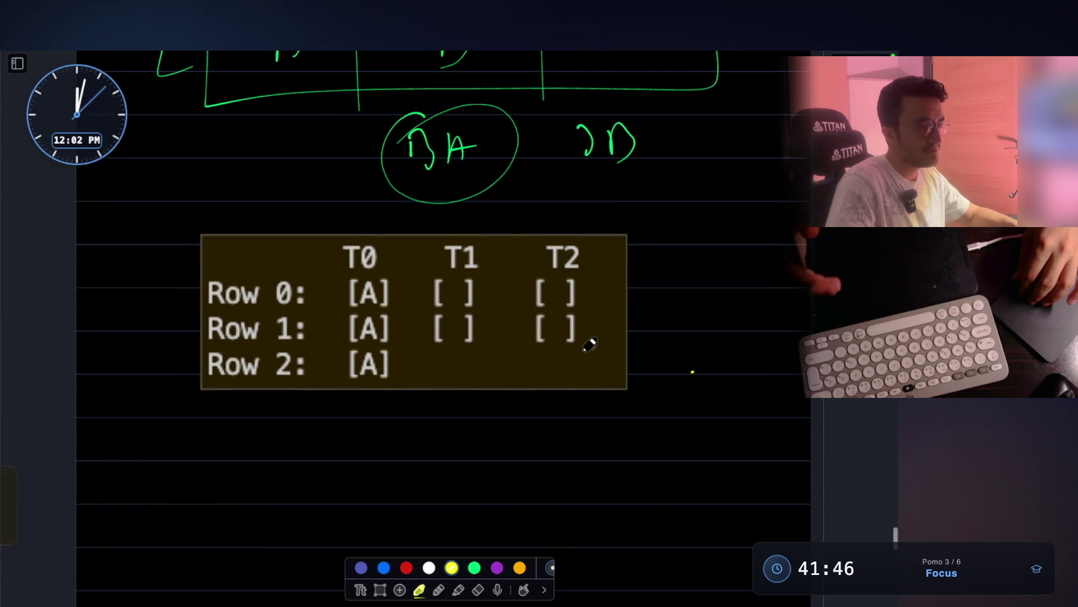
{"action": "left_click_drag", "start_coordinate": [668, 262], "coordinate": [678, 268]}
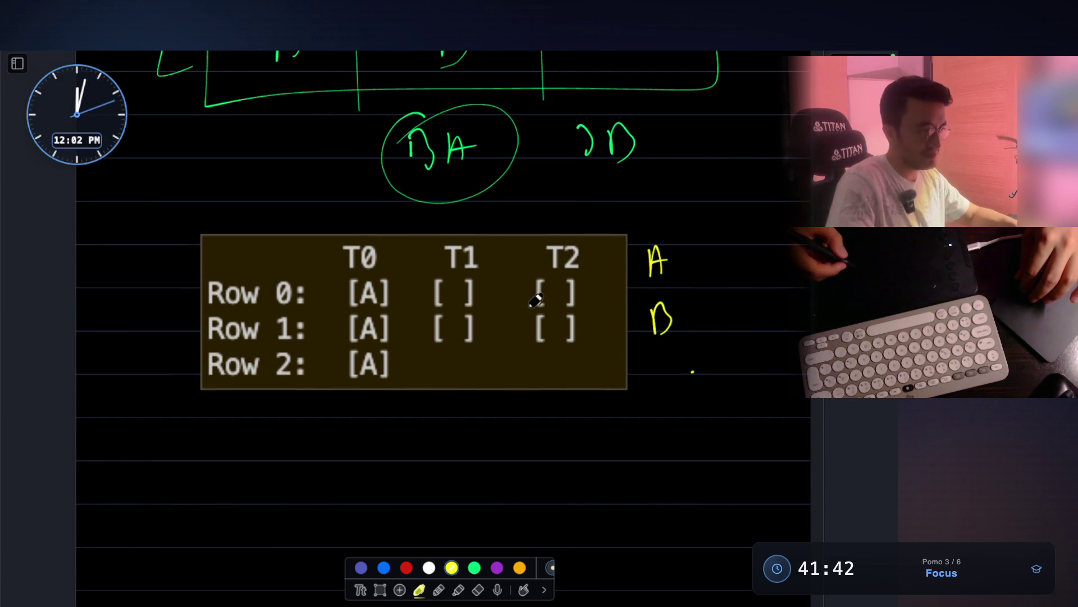
{"action": "key", "text": "Escape"}
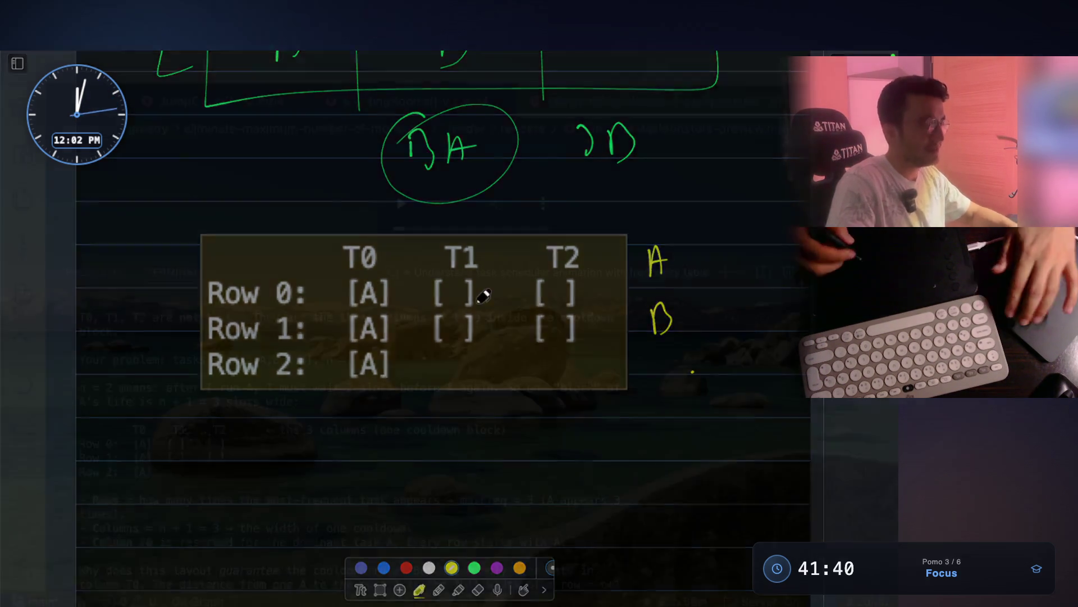
{"action": "scroll", "coordinate": [337, 422], "scroll_direction": "down", "scroll_amount": 3}
Highlight the terminal line defining rows as maxFreq = 3, then bring the whiteboard back
{"action": "left_click_drag", "start_coordinate": [156, 432], "coordinate": [436, 430]}
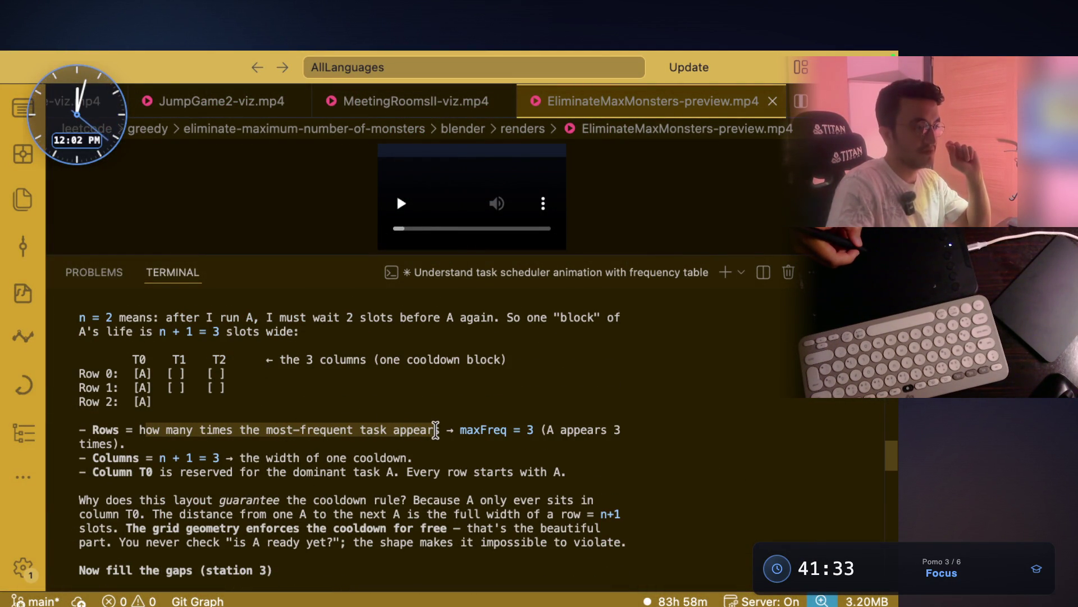
{"action": "left_click", "coordinate": [458, 429]}
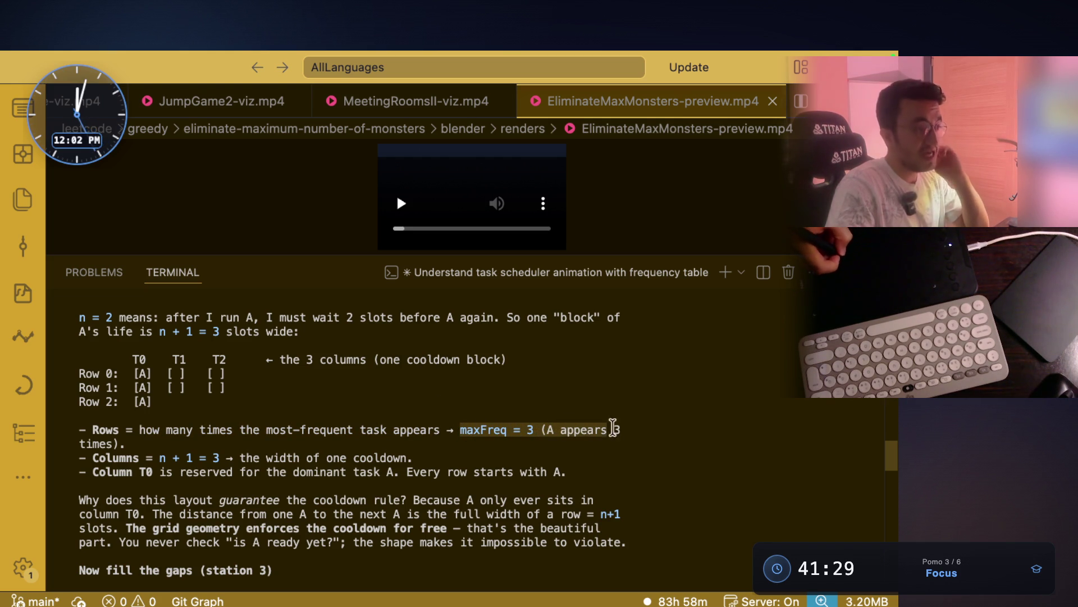
{"action": "key", "text": "super+Tab"}
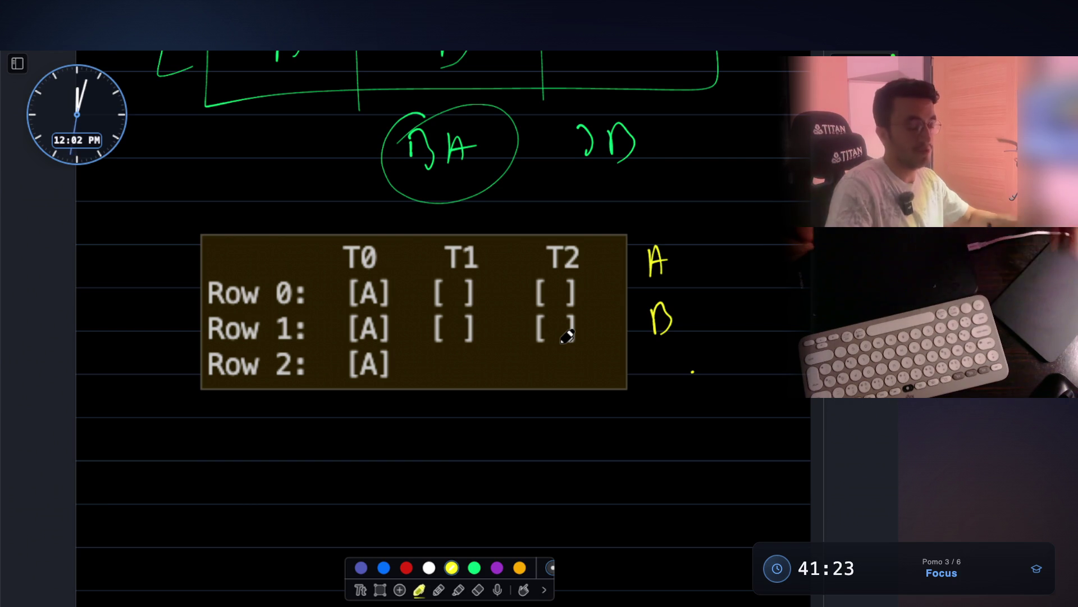
Write '= 5' after A and '= 2' after B in yellow pen beside the grid
{"action": "left_click_drag", "start_coordinate": [690, 256], "coordinate": [710, 254]}
{"action": "mouse_move", "coordinate": [691, 267]}
{"action": "left_mouse_down"}
{"action": "mouse_move", "coordinate": [725, 274]}
{"action": "mouse_move", "coordinate": [749, 248]}
{"action": "left_mouse_up"}
{"action": "left_click_drag", "start_coordinate": [693, 313], "coordinate": [713, 312]}
{"action": "mouse_move", "coordinate": [694, 323]}
{"action": "left_mouse_down"}
{"action": "mouse_move", "coordinate": [757, 314]}
{"action": "mouse_move", "coordinate": [788, 328]}
{"action": "left_mouse_up"}
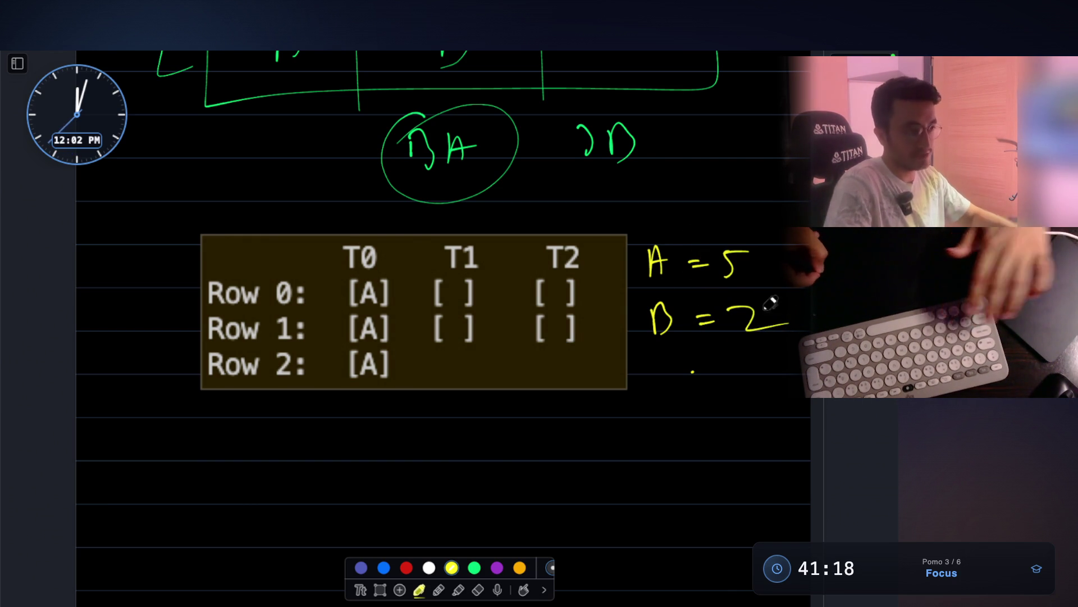
{"action": "scroll", "coordinate": [553, 241], "scroll_direction": "down", "scroll_amount": 2}
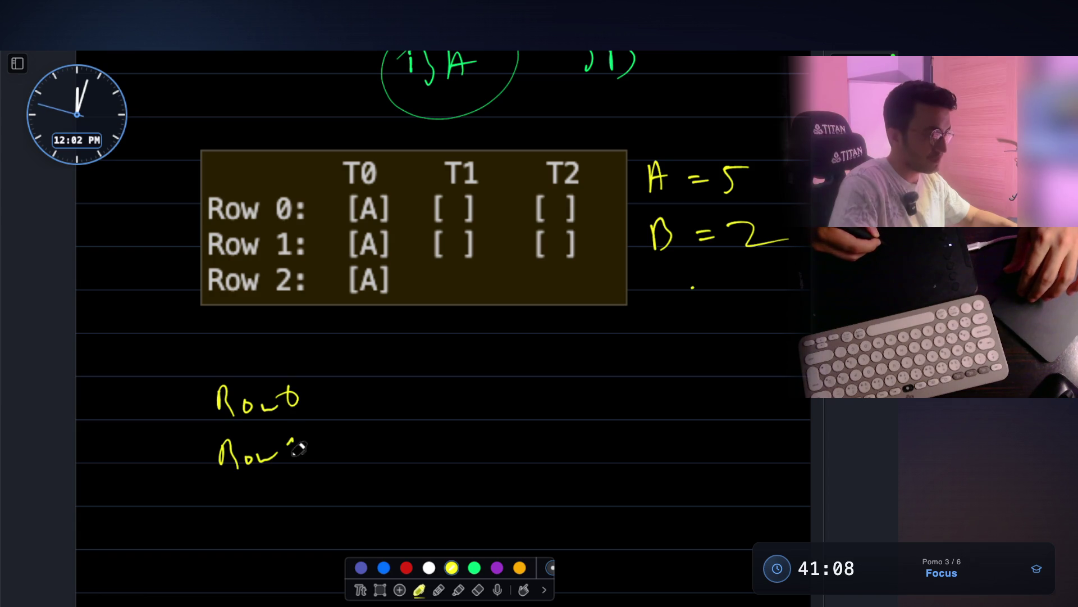
{"action": "left_click_drag", "start_coordinate": [297, 498], "coordinate": [311, 506]}
{"action": "scroll", "coordinate": [234, 481], "scroll_direction": "down", "scroll_amount": 1}
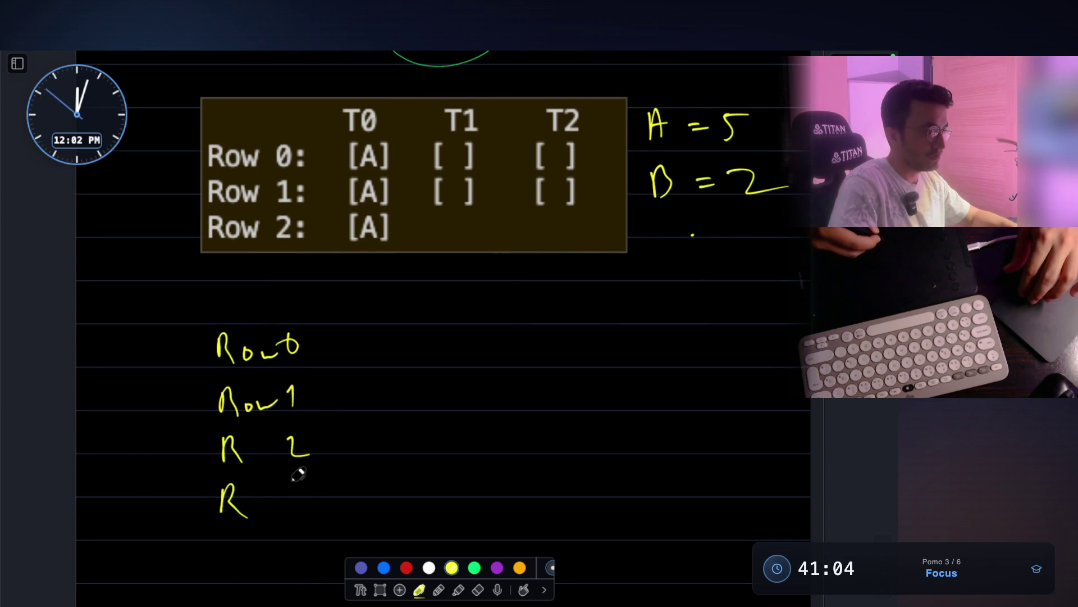
{"action": "mouse_move", "coordinate": [220, 524]}
{"action": "left_mouse_down"}
{"action": "mouse_move", "coordinate": [221, 566]}
{"action": "mouse_move", "coordinate": [246, 565]}
{"action": "left_mouse_up"}
{"action": "left_click_drag", "start_coordinate": [298, 522], "coordinate": [308, 568]}
{"action": "scroll", "coordinate": [359, 421], "scroll_direction": "down", "scroll_amount": 1}
{"action": "scroll", "coordinate": [573, 232], "scroll_direction": "up", "scroll_amount": 2}
{"action": "scroll", "coordinate": [439, 321], "scroll_direction": "down", "scroll_amount": 2}
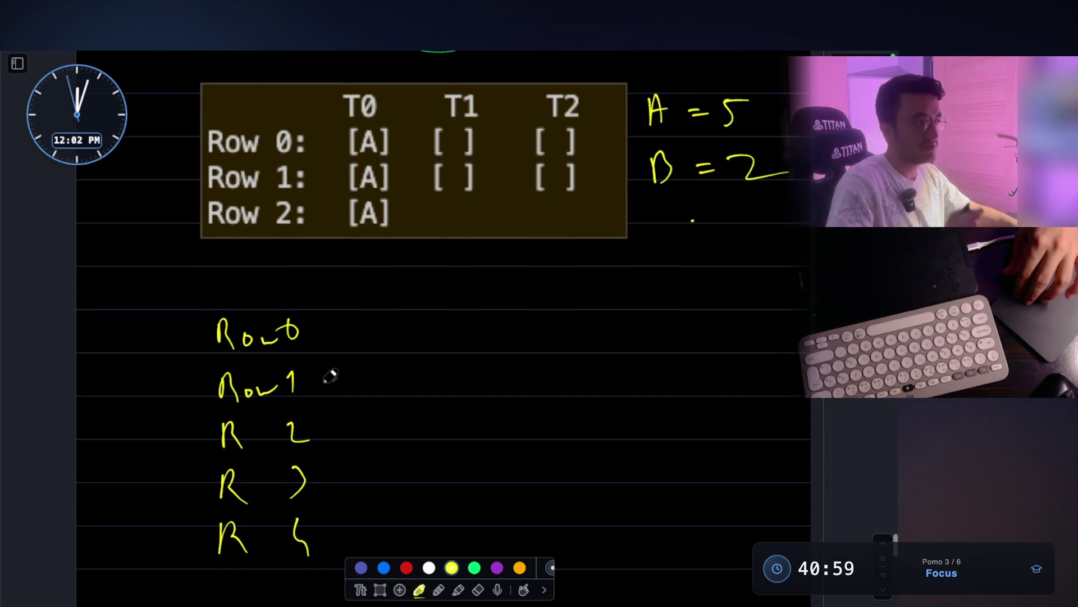
{"action": "scroll", "coordinate": [329, 377], "scroll_direction": "up", "scroll_amount": 1}
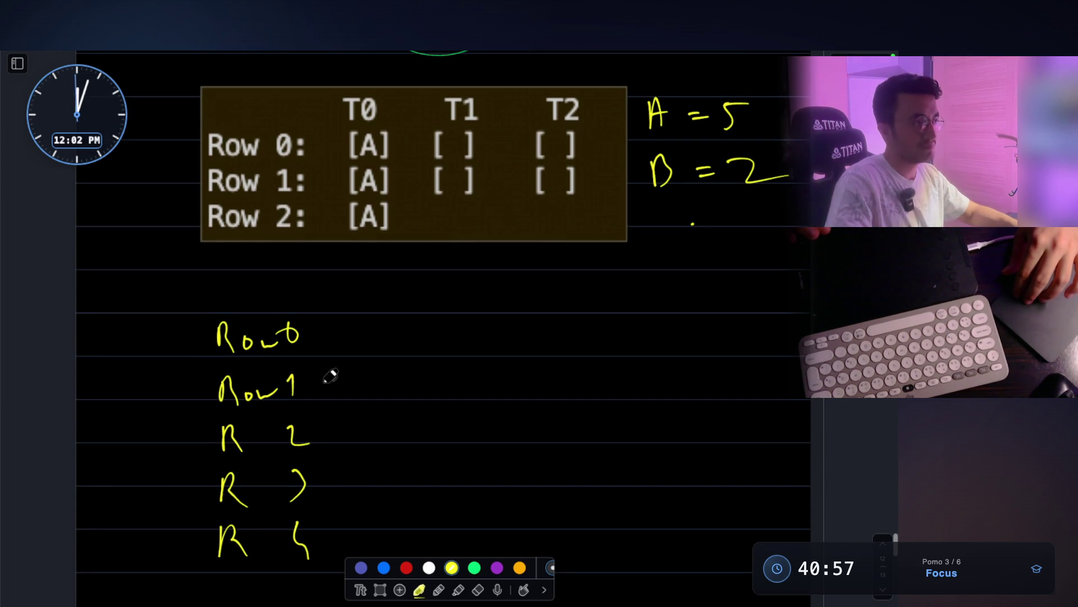
{"action": "scroll", "coordinate": [329, 377], "scroll_direction": "up", "scroll_amount": 1}
{"action": "scroll", "coordinate": [332, 392], "scroll_direction": "up", "scroll_amount": 2}
{"action": "scroll", "coordinate": [331, 392], "scroll_direction": "up", "scroll_amount": 1}
{"action": "scroll", "coordinate": [494, 212], "scroll_direction": "up", "scroll_amount": 3}
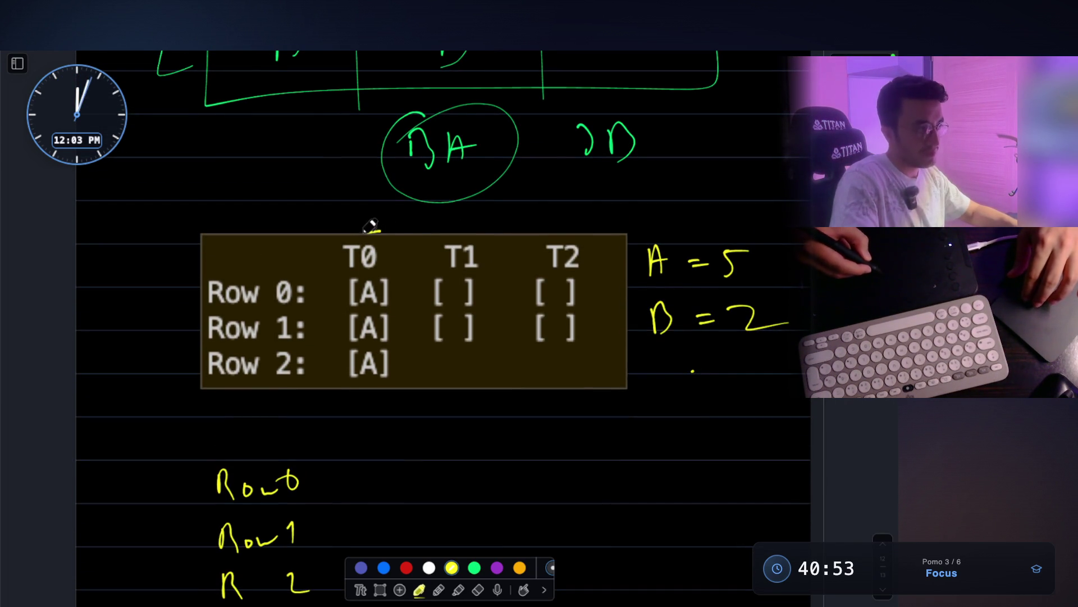
Ring the T0–T2 header row of the pasted grid with a yellow ellipse
{"action": "left_click_drag", "start_coordinate": [349, 258], "coordinate": [477, 258]}
{"action": "left_click_drag", "start_coordinate": [586, 262], "coordinate": [375, 228]}
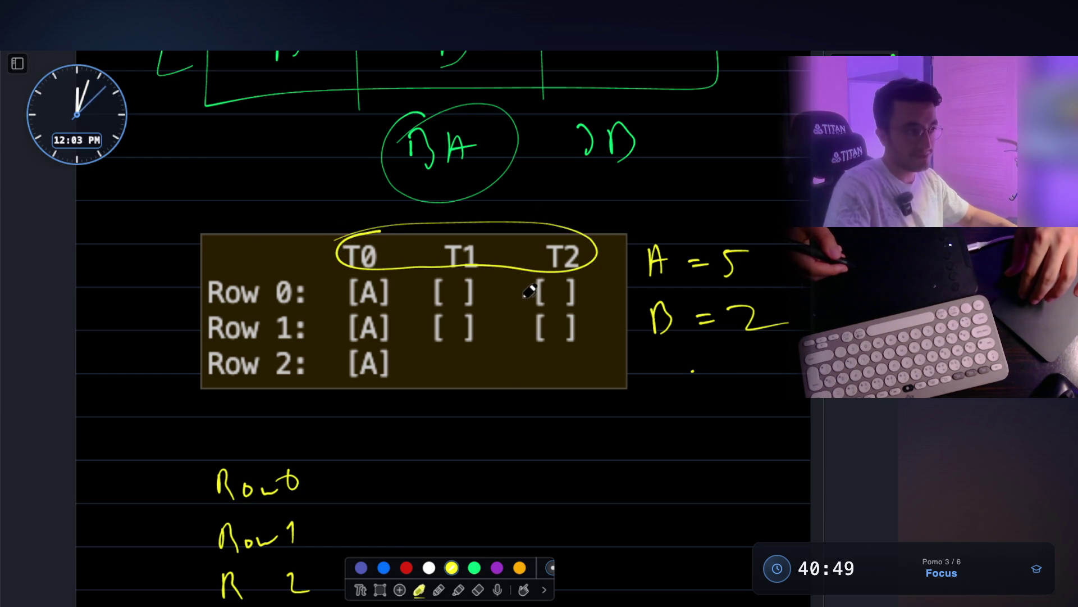
{"action": "scroll", "coordinate": [590, 329], "scroll_direction": "up", "scroll_amount": 1}
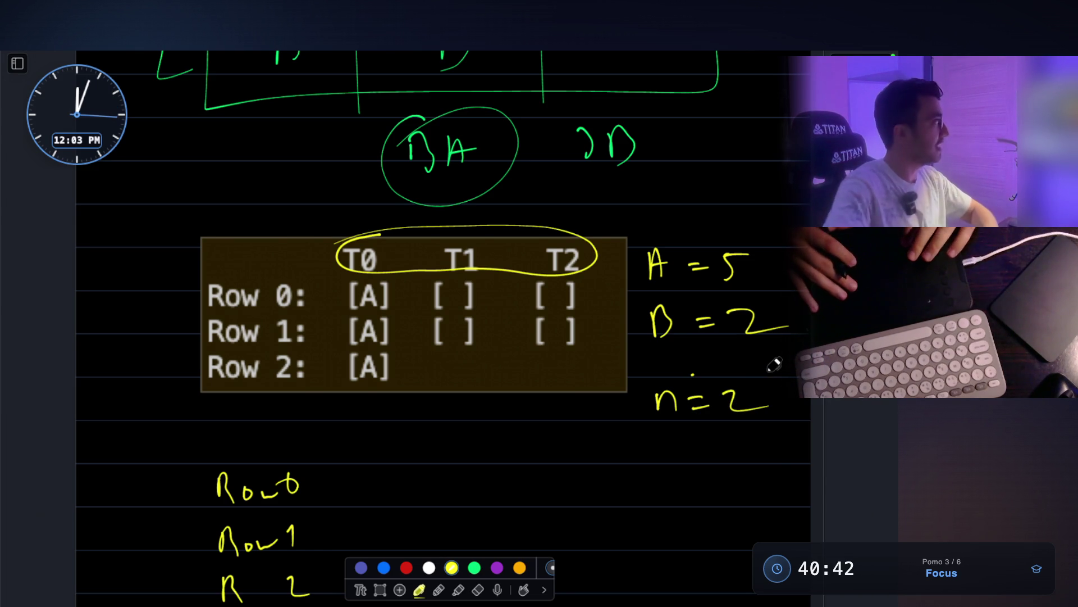
{"action": "scroll", "coordinate": [583, 382], "scroll_direction": "down", "scroll_amount": 1}
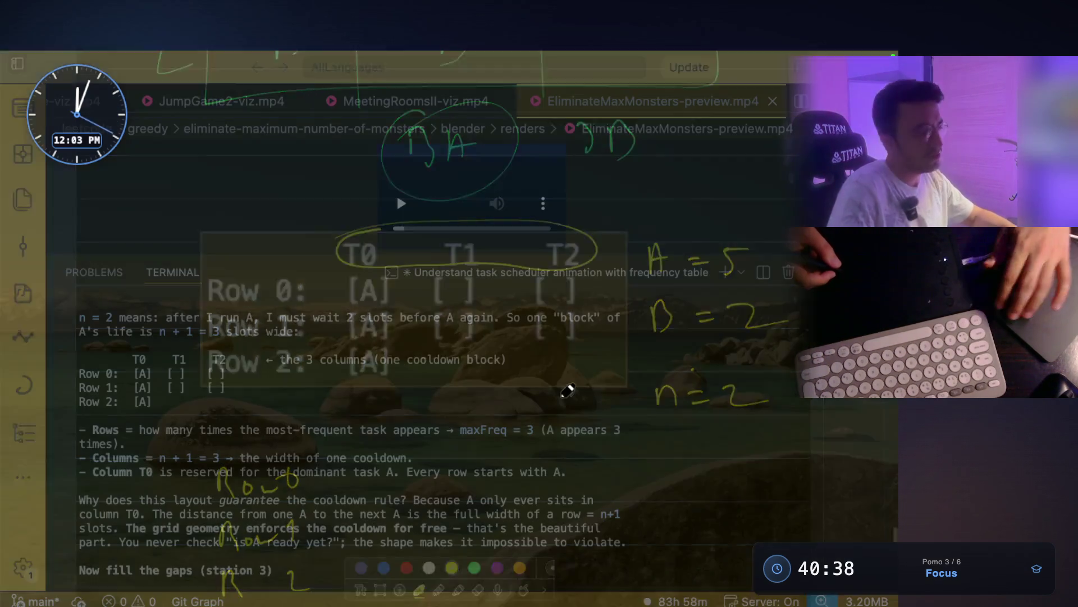
Highlight the columns = n + 1 and one-cooldown-width lines in the terminal
{"action": "key", "text": "Escape"}
{"action": "left_click_drag", "start_coordinate": [140, 430], "coordinate": [438, 431]}
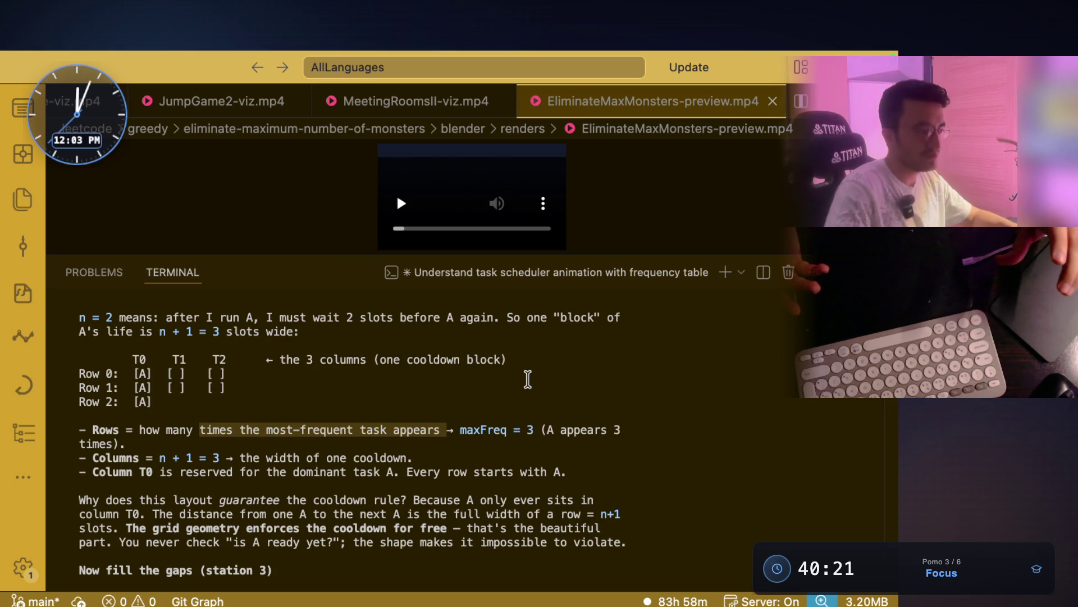
{"action": "scroll", "coordinate": [394, 443], "scroll_direction": "down", "scroll_amount": 1}
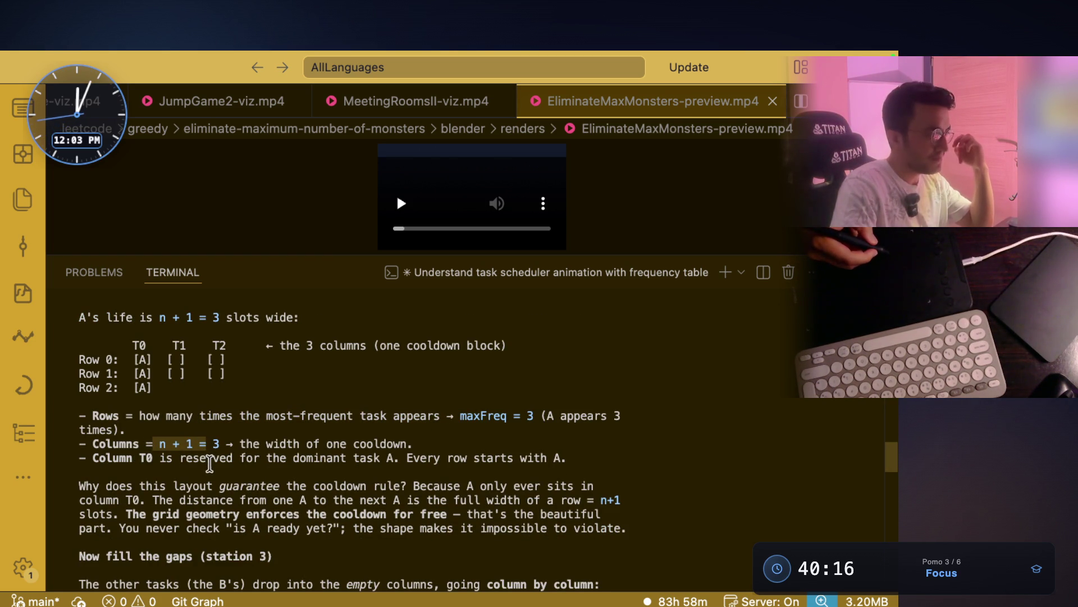
{"action": "left_click_drag", "start_coordinate": [240, 443], "coordinate": [413, 443]}
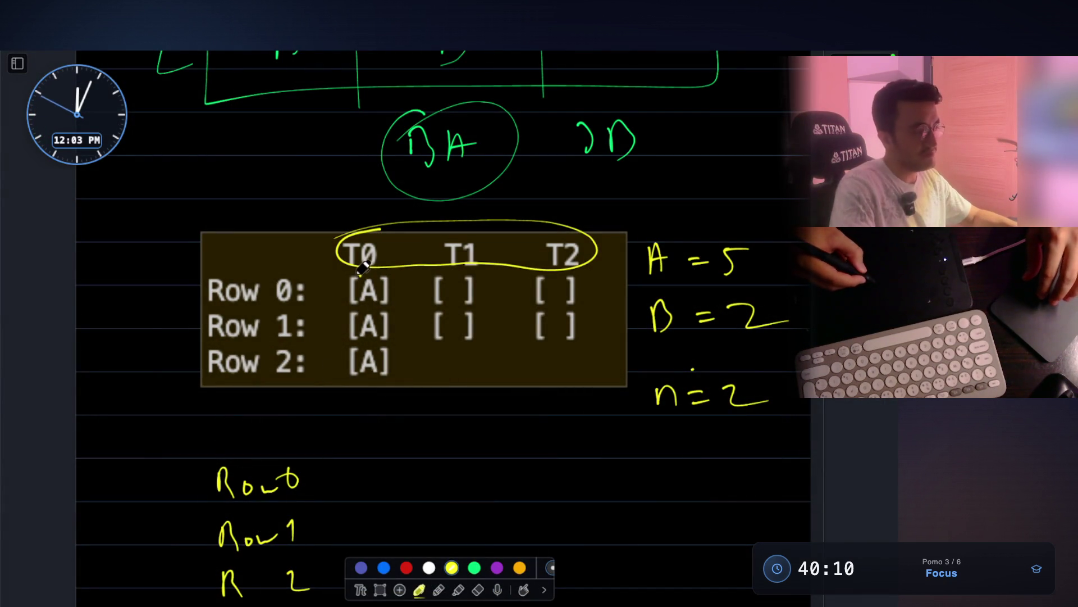
Circle Row 0's [A] cell and its two empty T1 and T2 slots on the whiteboard
{"action": "mouse_move", "coordinate": [361, 274]}
{"action": "left_mouse_down"}
{"action": "mouse_move", "coordinate": [395, 304]}
{"action": "mouse_move", "coordinate": [380, 270]}
{"action": "left_mouse_up"}
{"action": "left_click_drag", "start_coordinate": [451, 269], "coordinate": [455, 270]}
{"action": "mouse_move", "coordinate": [548, 271]}
{"action": "left_mouse_down"}
{"action": "mouse_move", "coordinate": [578, 305]}
{"action": "mouse_move", "coordinate": [552, 272]}
{"action": "left_mouse_up"}
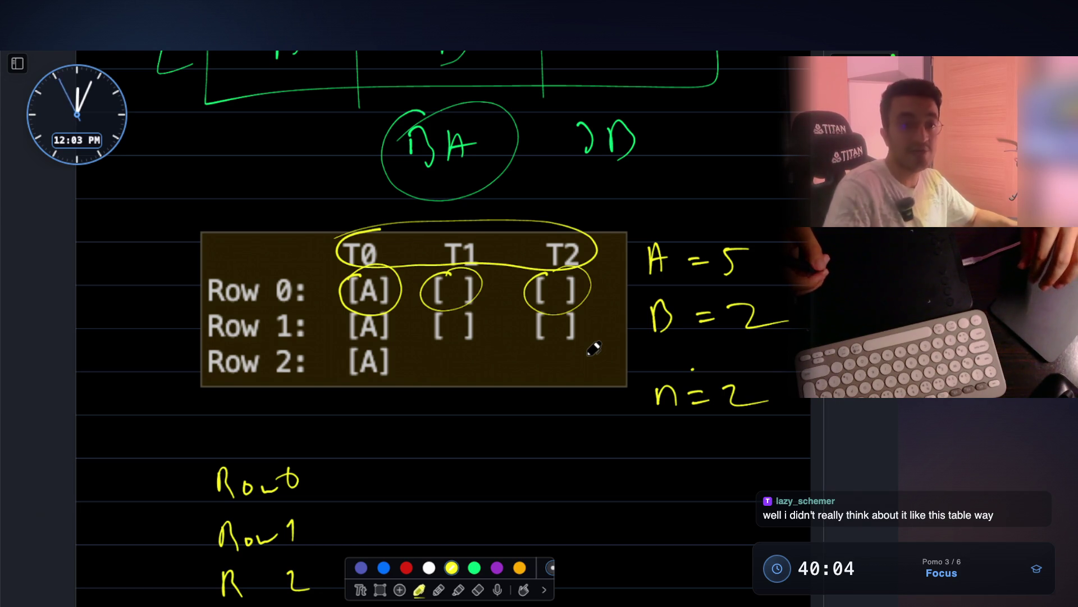
Undo the small Row 0 circles, hide the whiteboard, and switch to the ProjectTwitch editor window
{"action": "key", "text": "super+z"}
{"action": "key", "text": "super+z"}
{"action": "key", "text": "super+z"}
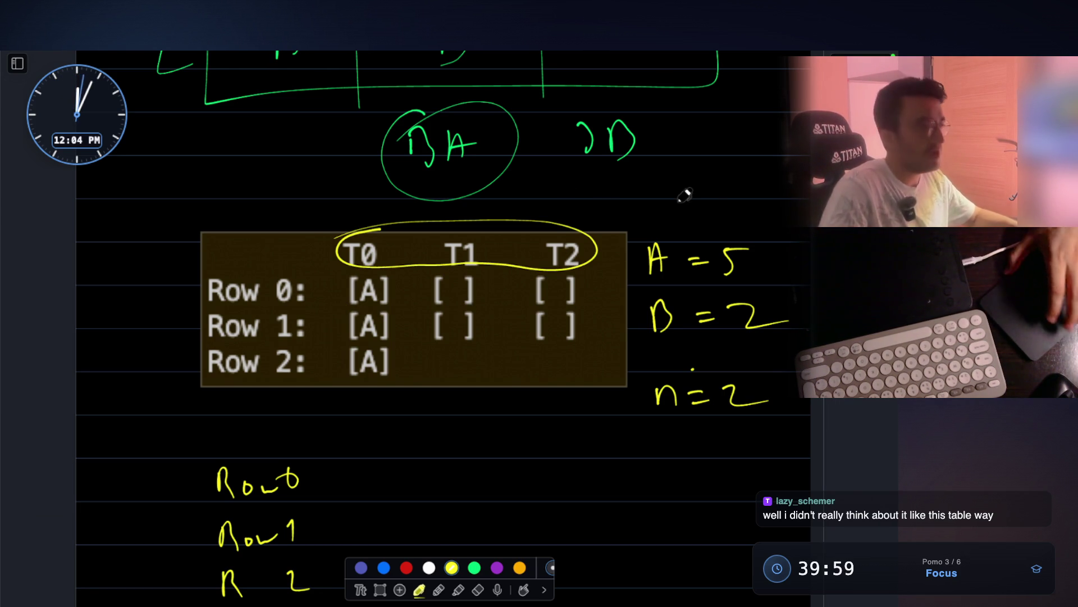
{"action": "key", "text": "Escape"}
{"action": "key", "text": "super+grave"}
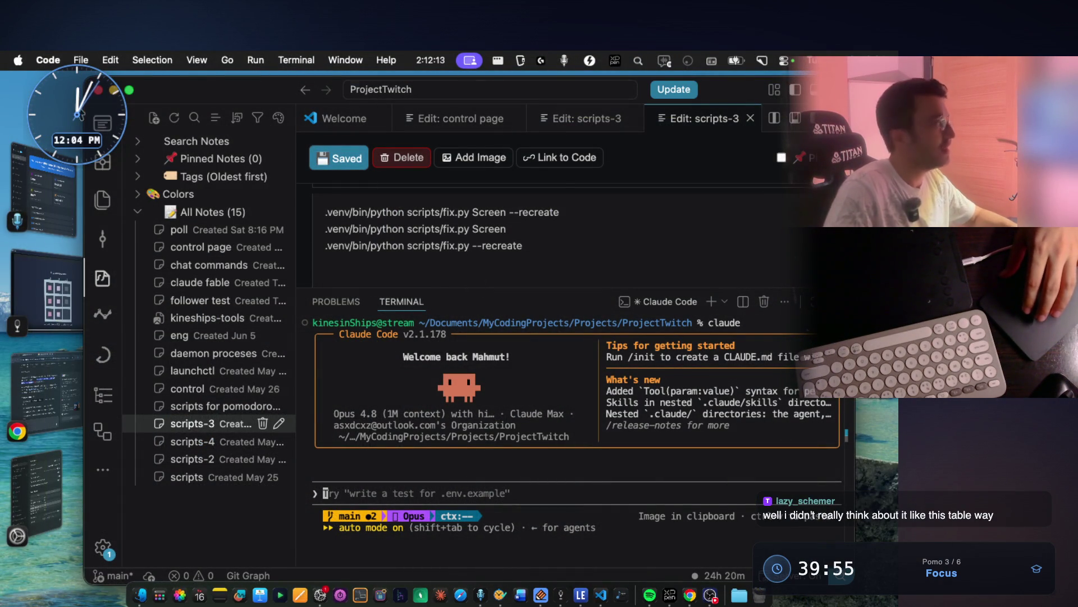
Open the ProjectTwitchWebSite project from the editor's window list and exit the full-screen grid video
{"action": "key", "text": "super+grave"}
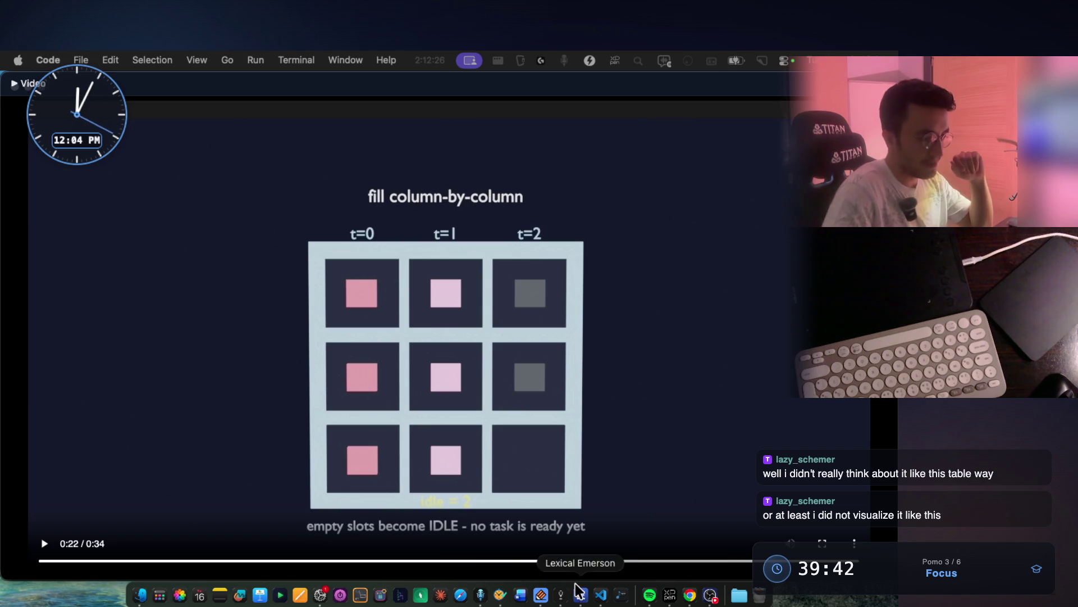
{"action": "right_click", "coordinate": [602, 596]}
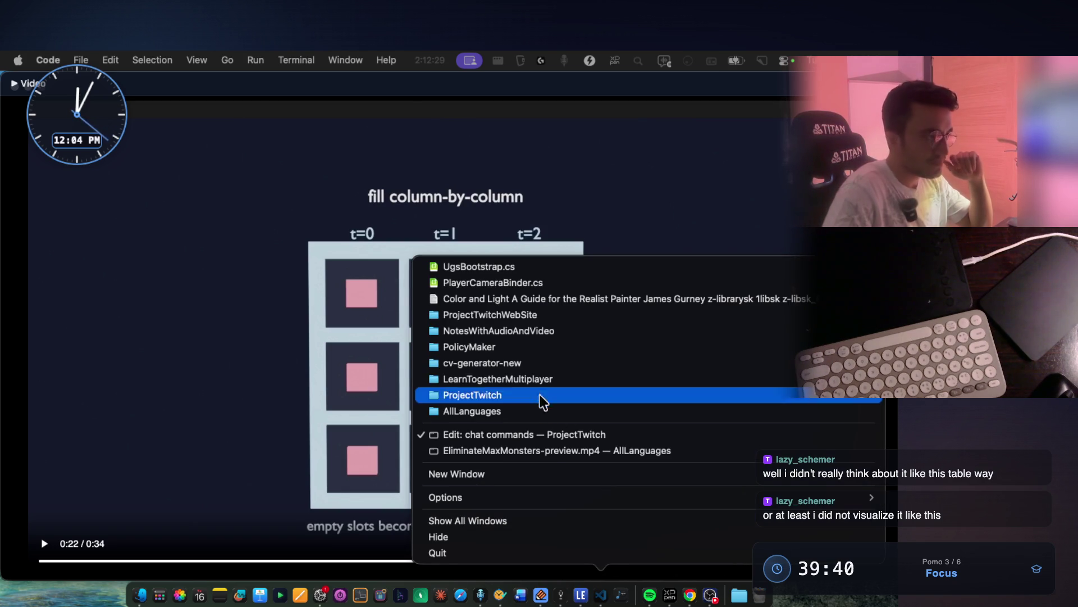
{"action": "left_click", "coordinate": [541, 316]}
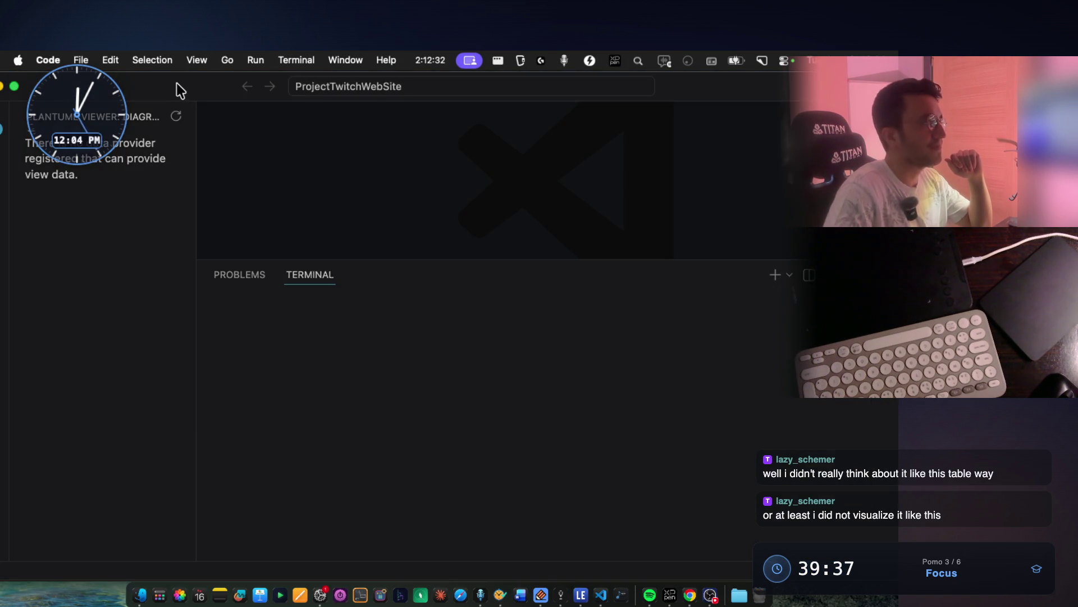
{"action": "double_click", "coordinate": [176, 83]}
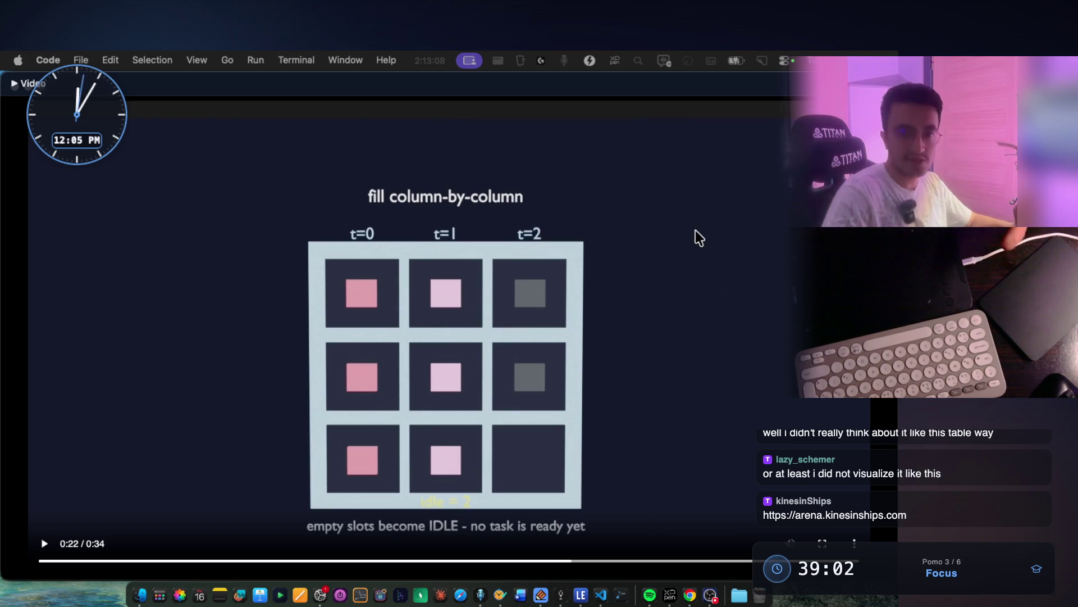
{"action": "double_click", "coordinate": [614, 309]}
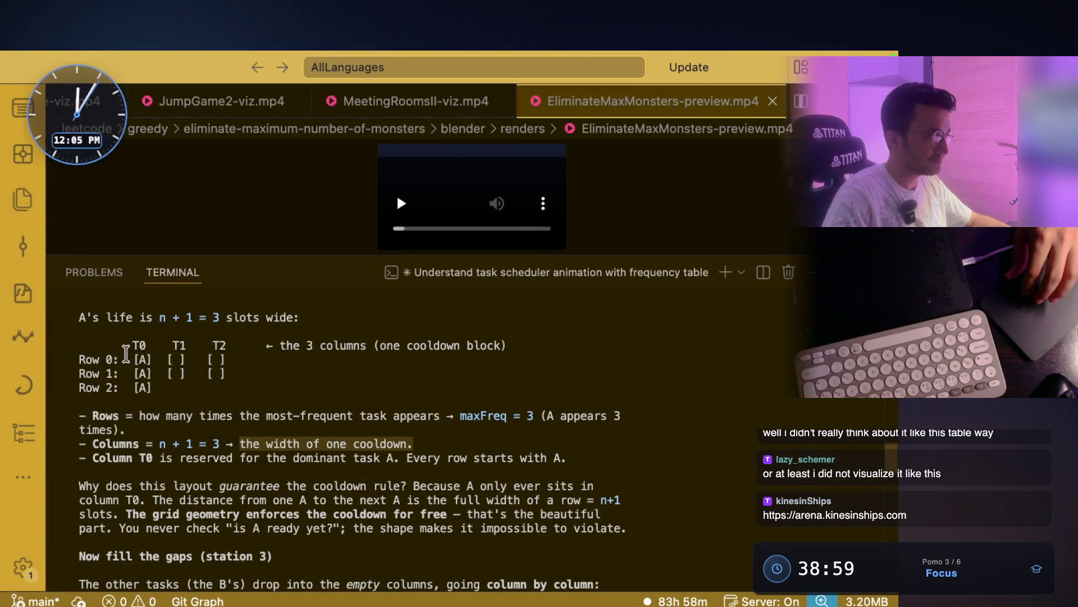
Highlight the Row 0 label, its three slots, and the word cooldown in the grid explanation
{"action": "left_click_drag", "start_coordinate": [76, 357], "coordinate": [110, 359]}
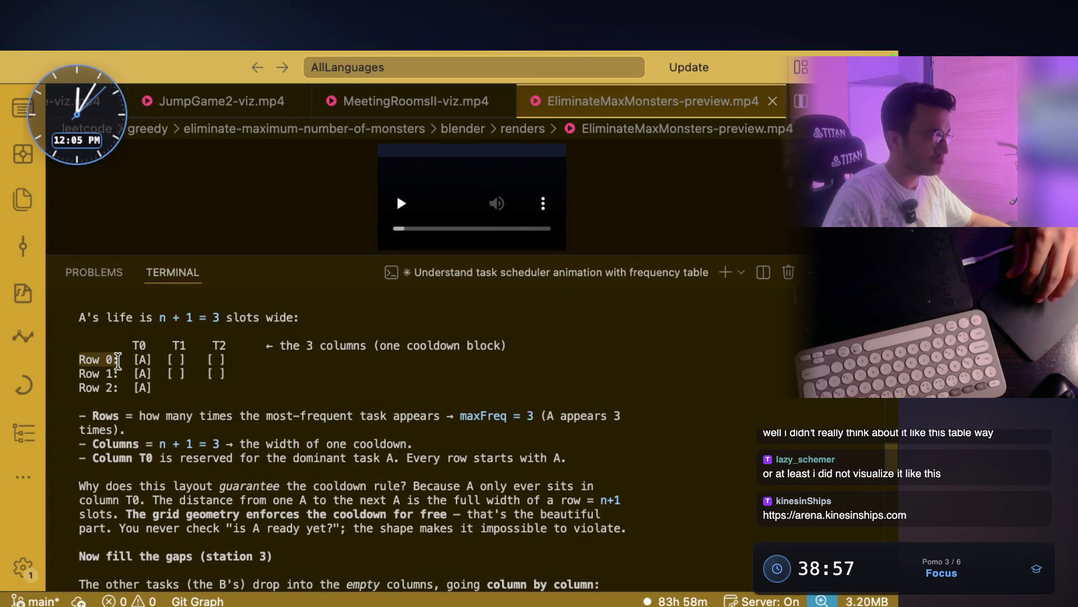
{"action": "left_click", "coordinate": [188, 359]}
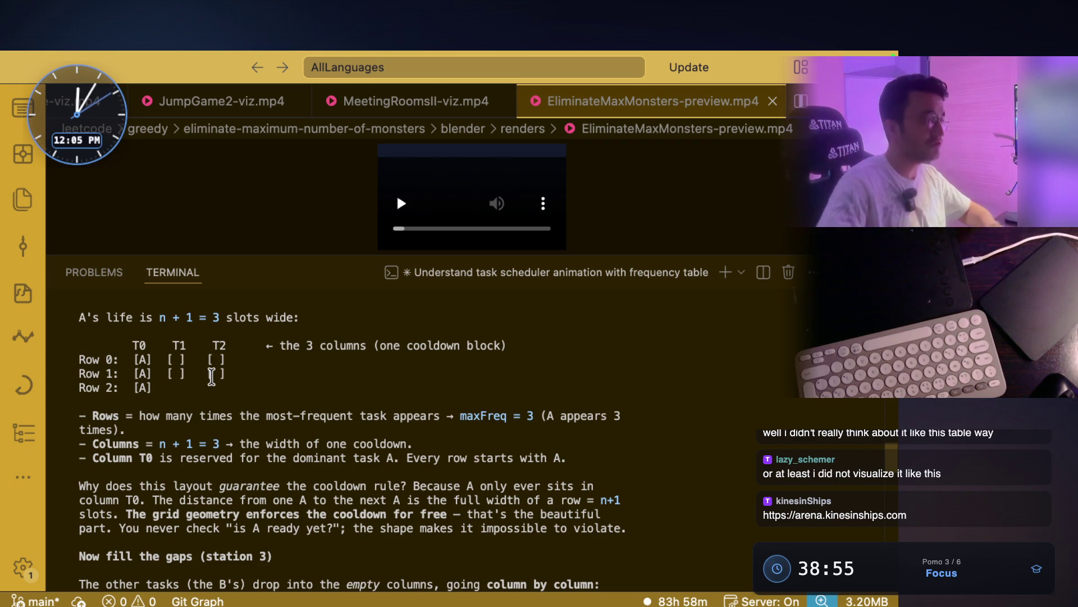
{"action": "left_click_drag", "start_coordinate": [133, 359], "coordinate": [232, 360]}
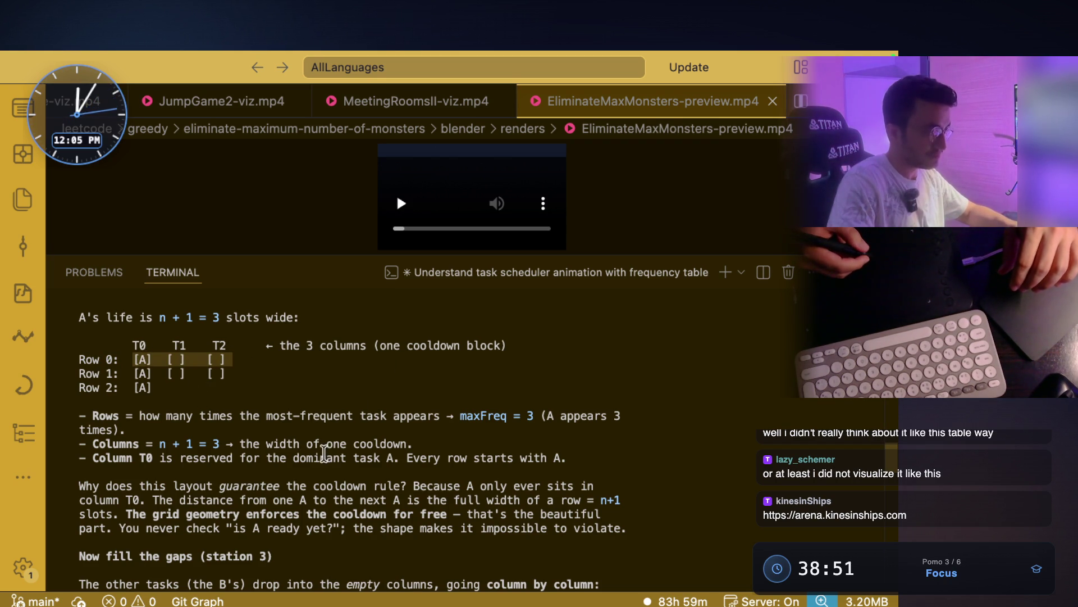
{"action": "left_click", "coordinate": [415, 347]}
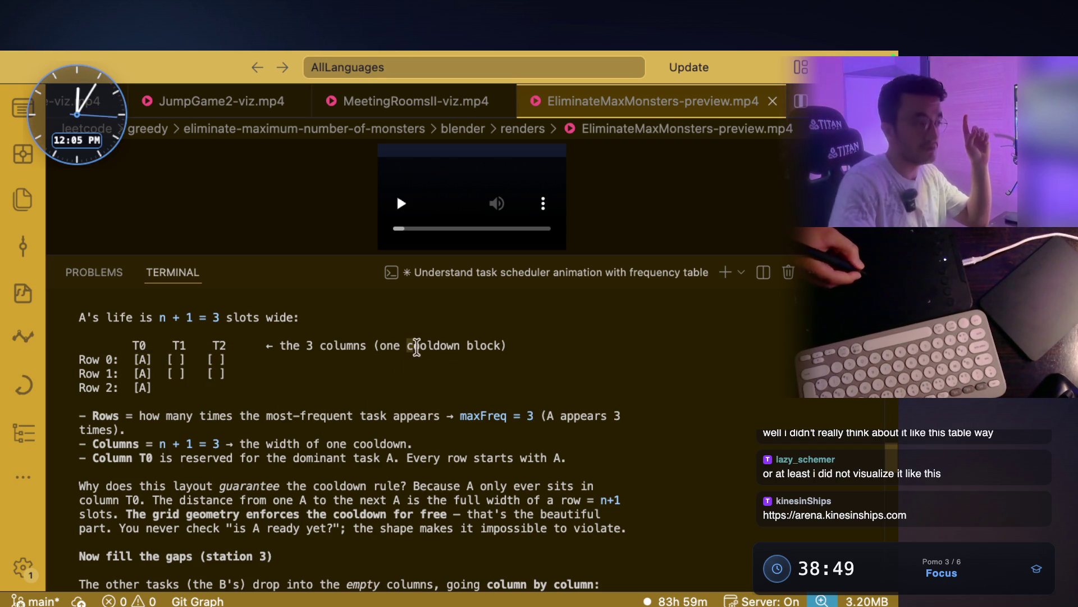
{"action": "double_click", "coordinate": [416, 348]}
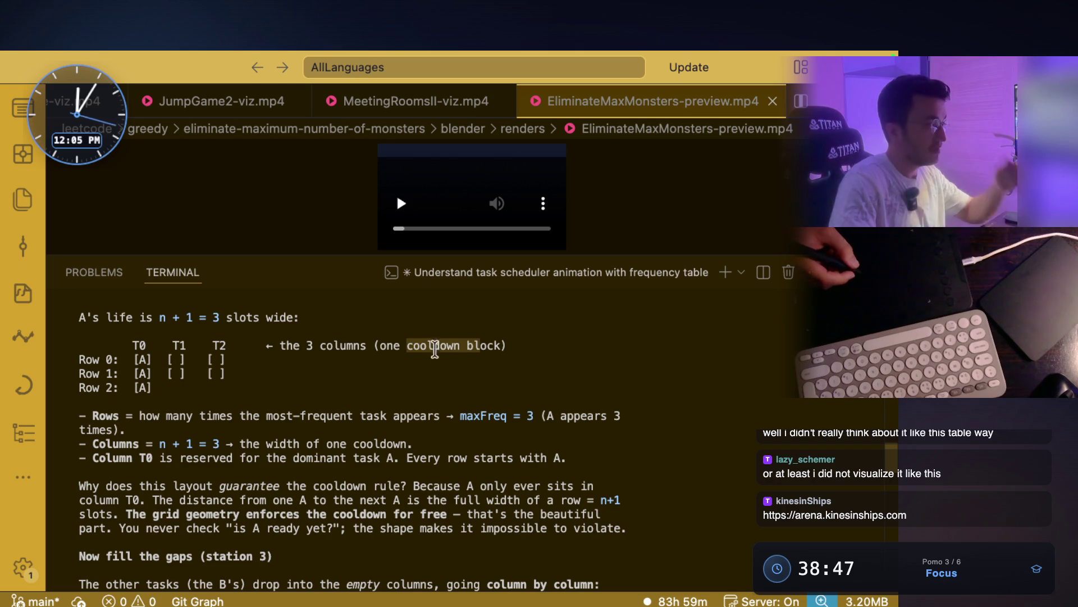
{"action": "scroll", "coordinate": [337, 421], "scroll_direction": "down", "scroll_amount": 1}
{"action": "left_click", "coordinate": [91, 429]}
Highlight the Column T0 reserved for A lines and the cooldown-rule question, then switch to the notes app's video
{"action": "left_click_drag", "start_coordinate": [92, 430], "coordinate": [373, 426]}
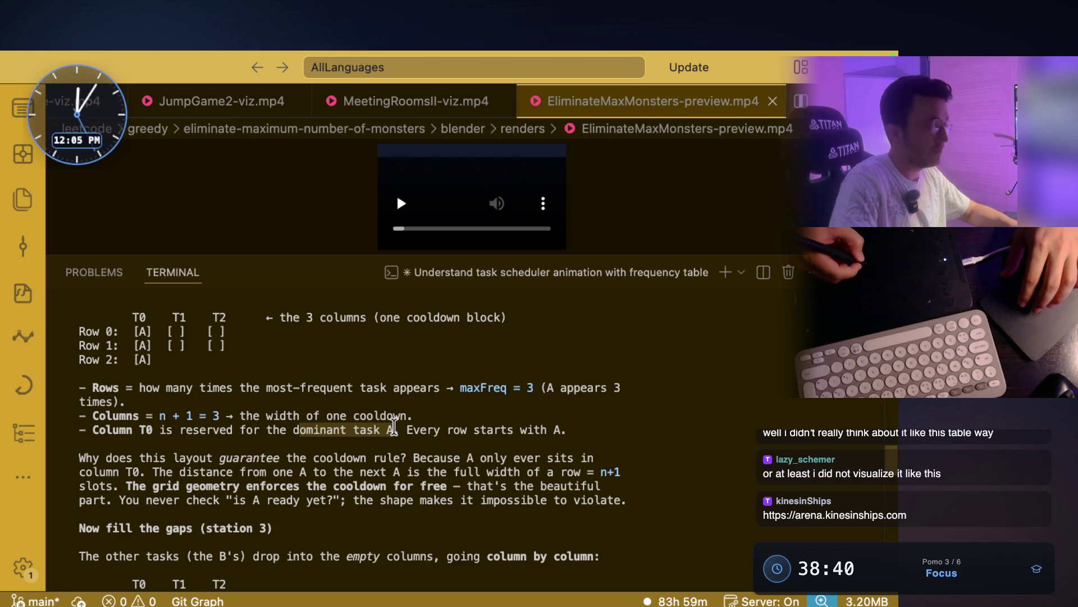
{"action": "left_click_drag", "start_coordinate": [399, 430], "coordinate": [80, 430]}
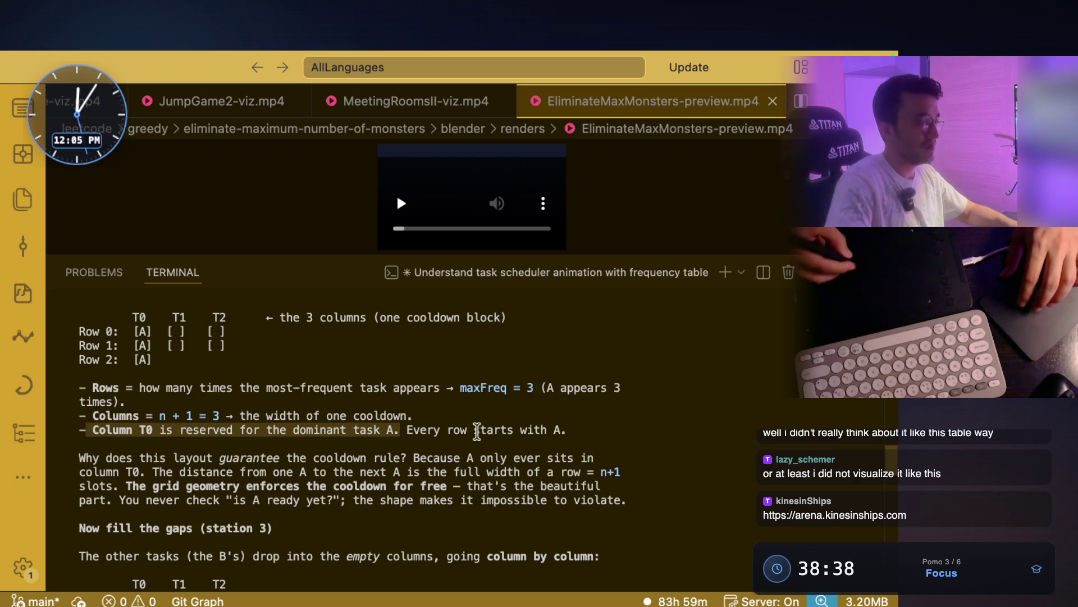
{"action": "left_click_drag", "start_coordinate": [407, 429], "coordinate": [566, 429]}
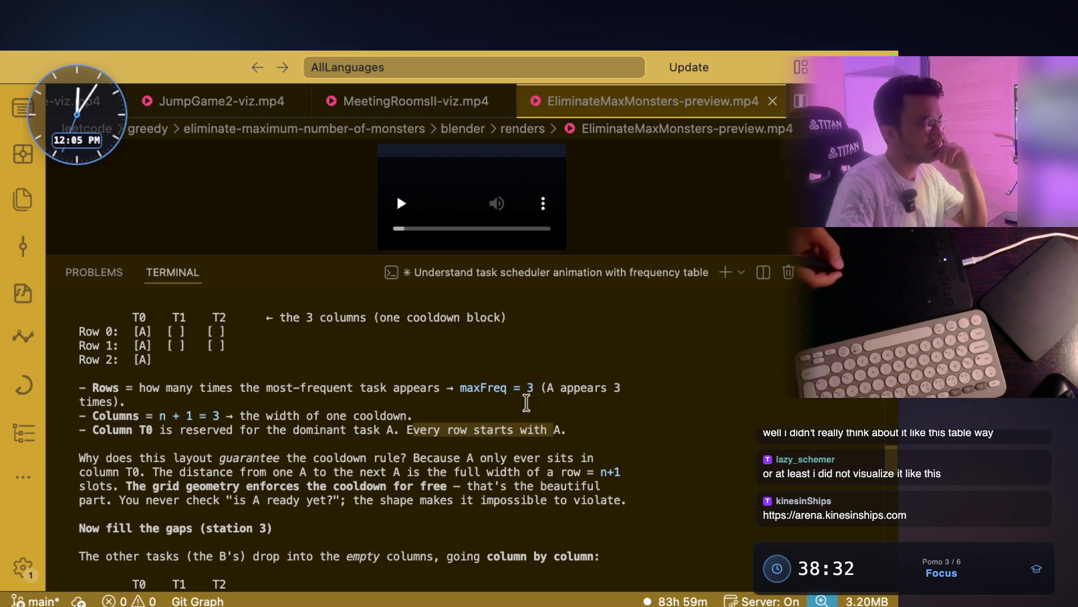
{"action": "left_click_drag", "start_coordinate": [106, 457], "coordinate": [459, 458]}
{"action": "key", "text": "super+Tab"}
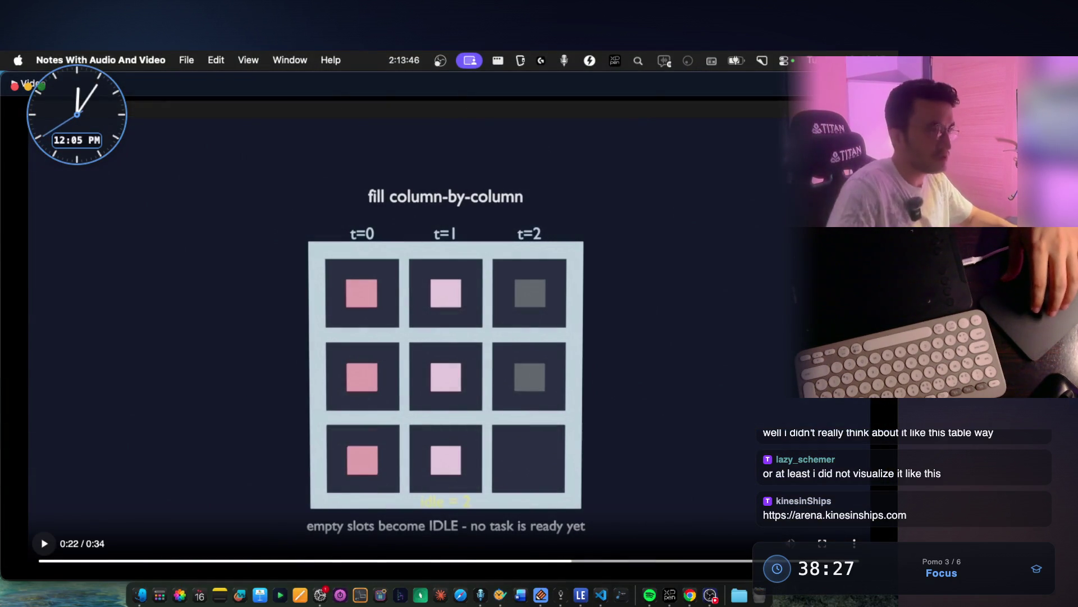
Add 'cooldown logic: we dont need to decide… where/when to place them' to the #621 Task Scheduler note and save it
{"action": "left_click", "coordinate": [27, 85]}
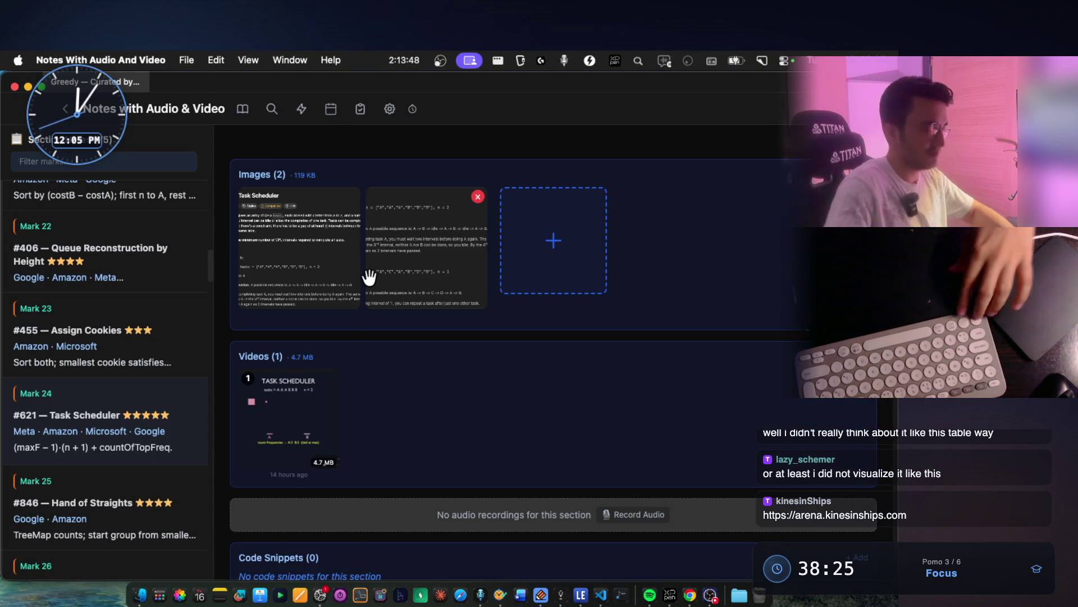
{"action": "scroll", "coordinate": [366, 278], "scroll_direction": "up", "scroll_amount": 4}
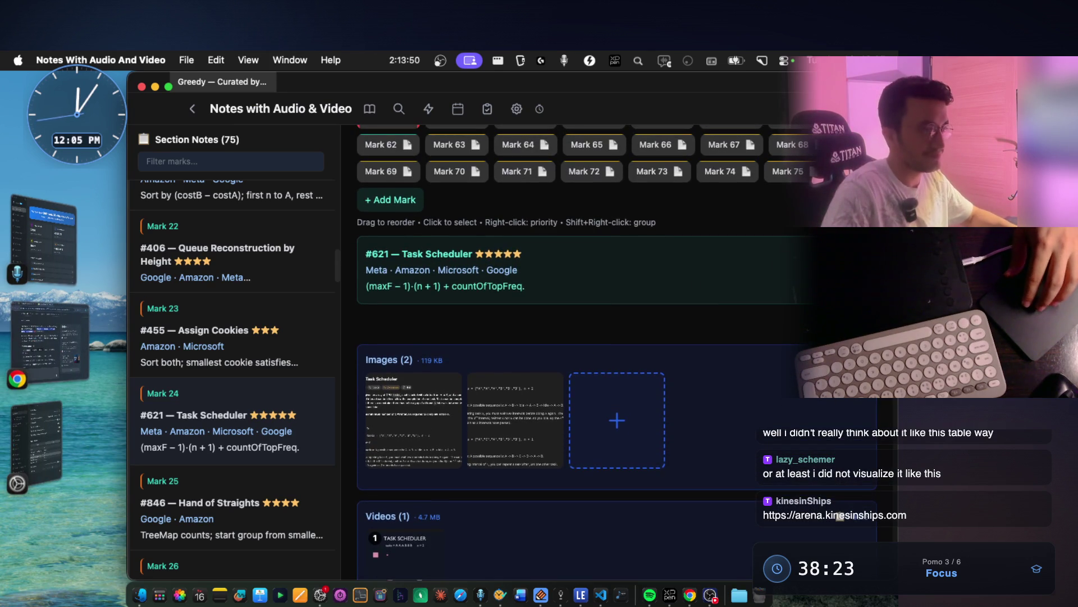
{"action": "left_click", "coordinate": [570, 295]}
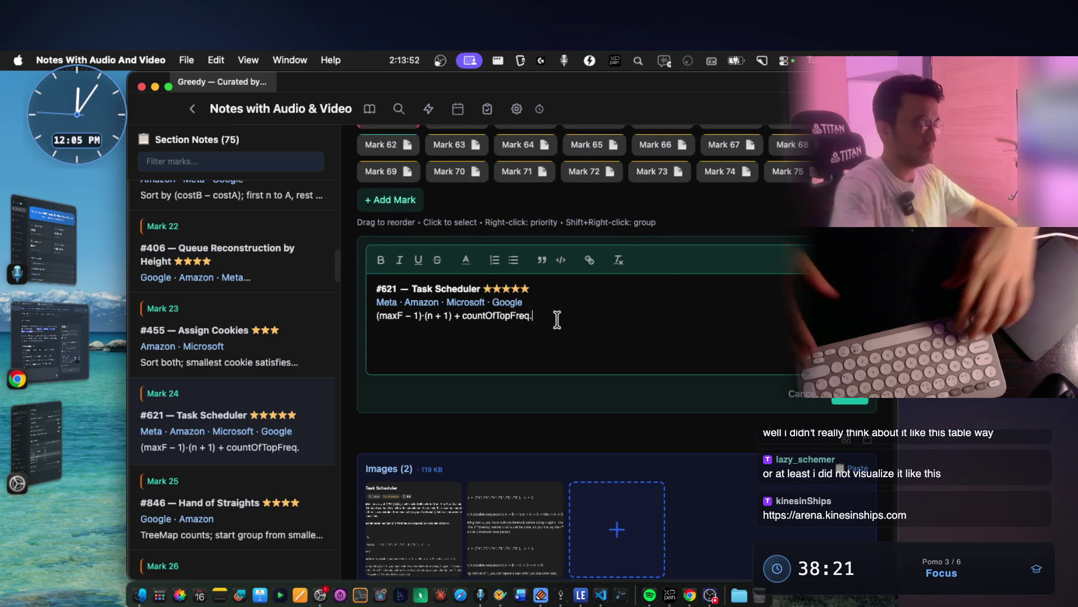
{"action": "key", "text": "Return"}
{"action": "key", "text": "Return"}
{"action": "type", "text": "cooldown"}
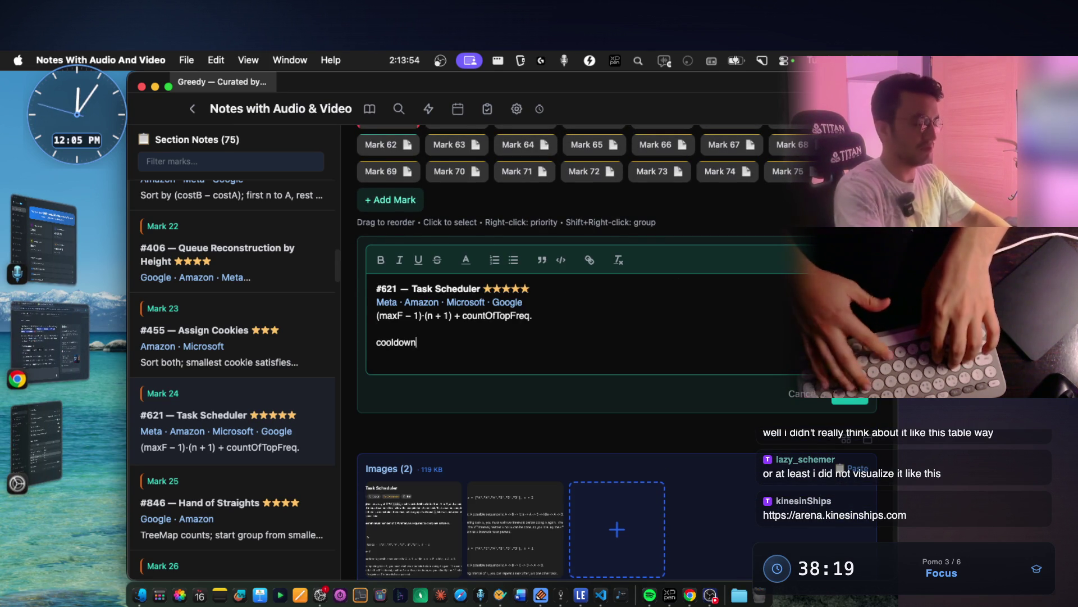
{"action": "type", "text": " logic"}
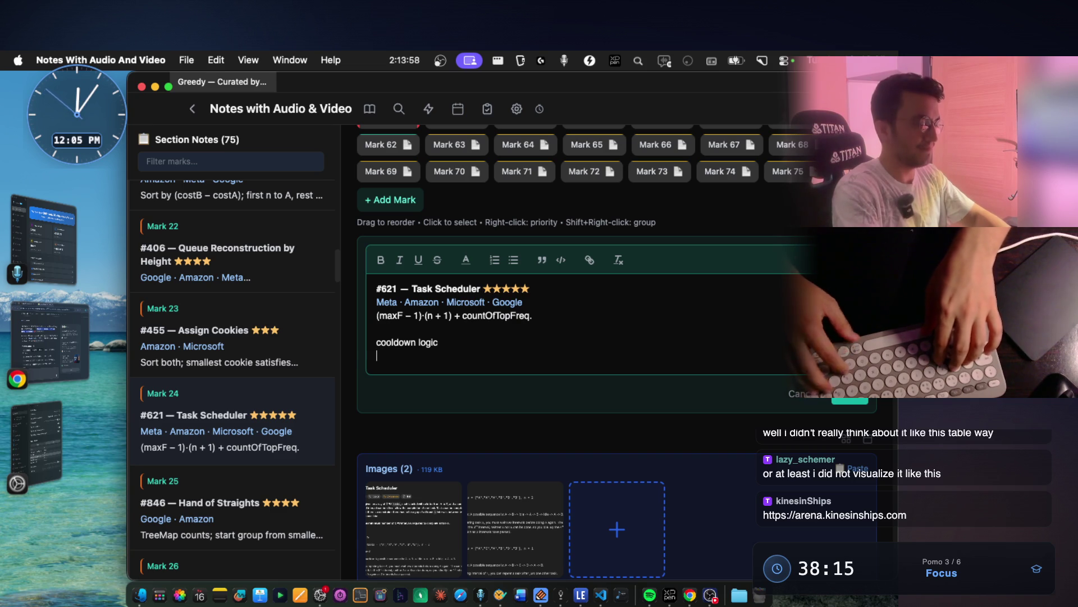
{"action": "type", "text": " we dont need to decide for each task about where/when to"}
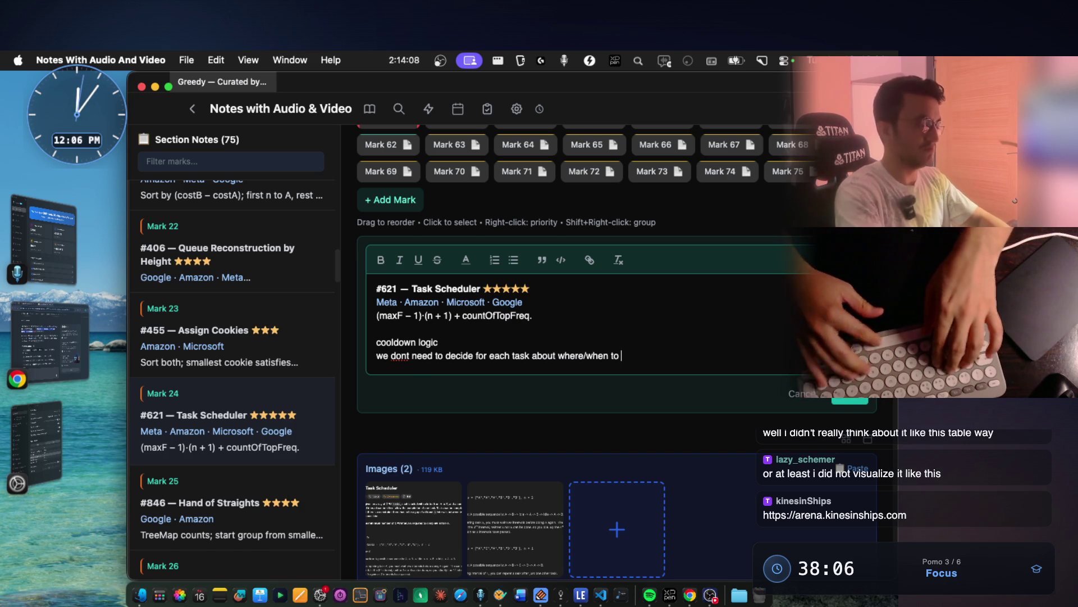
{"action": "key", "text": "BackSpace"}
{"action": "key", "text": "BackSpace"}
{"action": "key", "text": "BackSpace"}
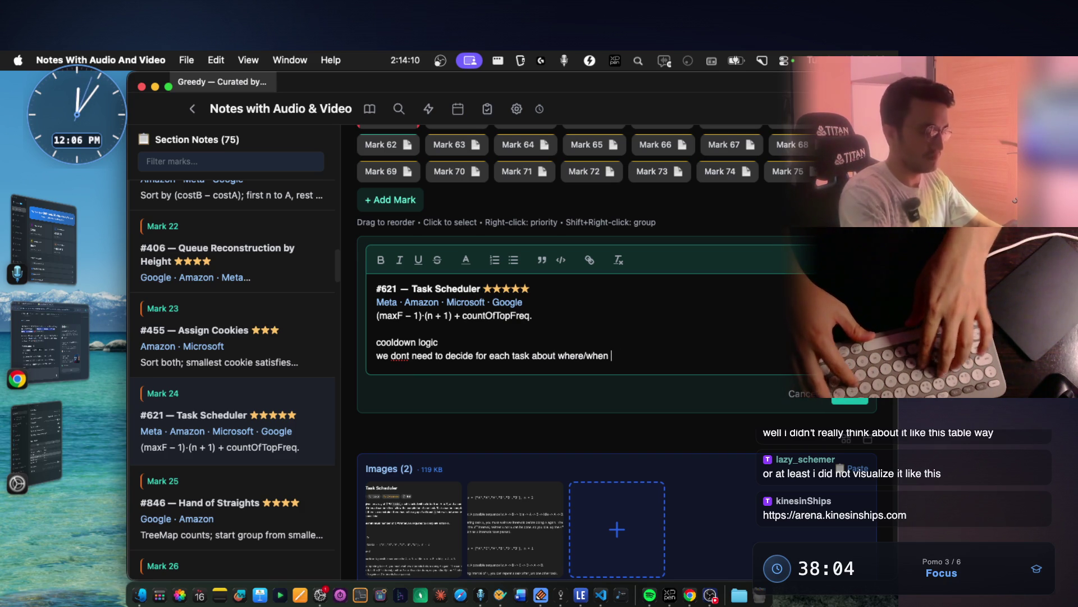
{"action": "type", "text": "to p"}
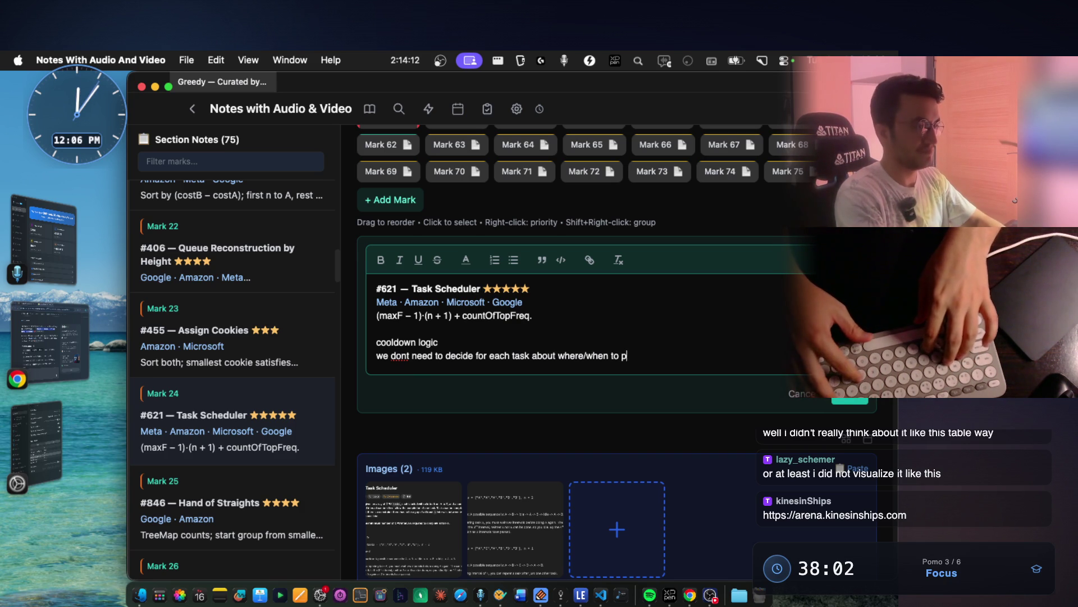
{"action": "type", "text": "lace them"}
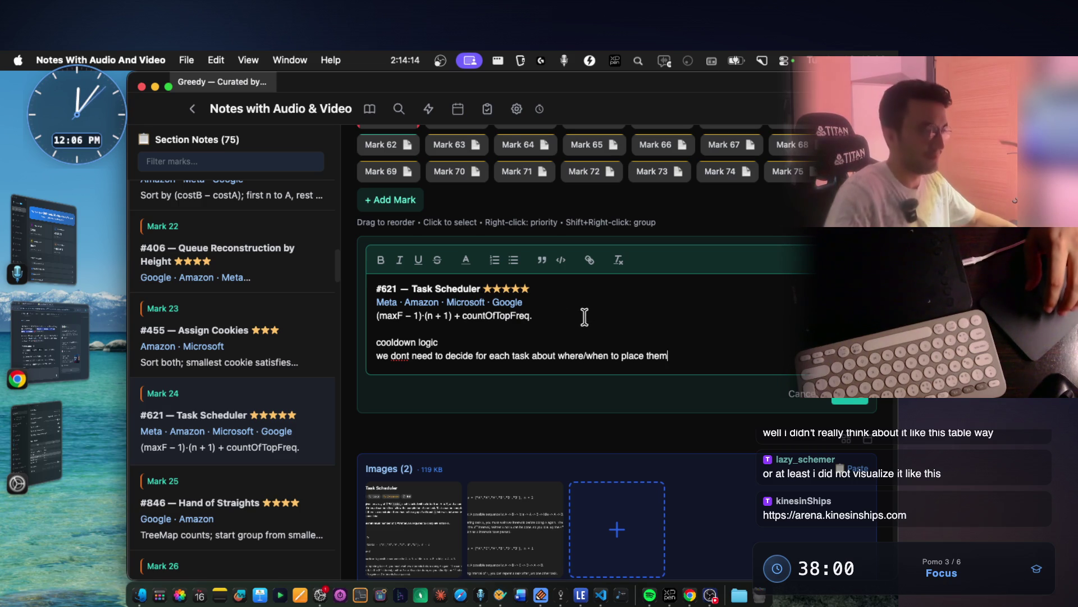
{"action": "left_click", "coordinate": [860, 402]}
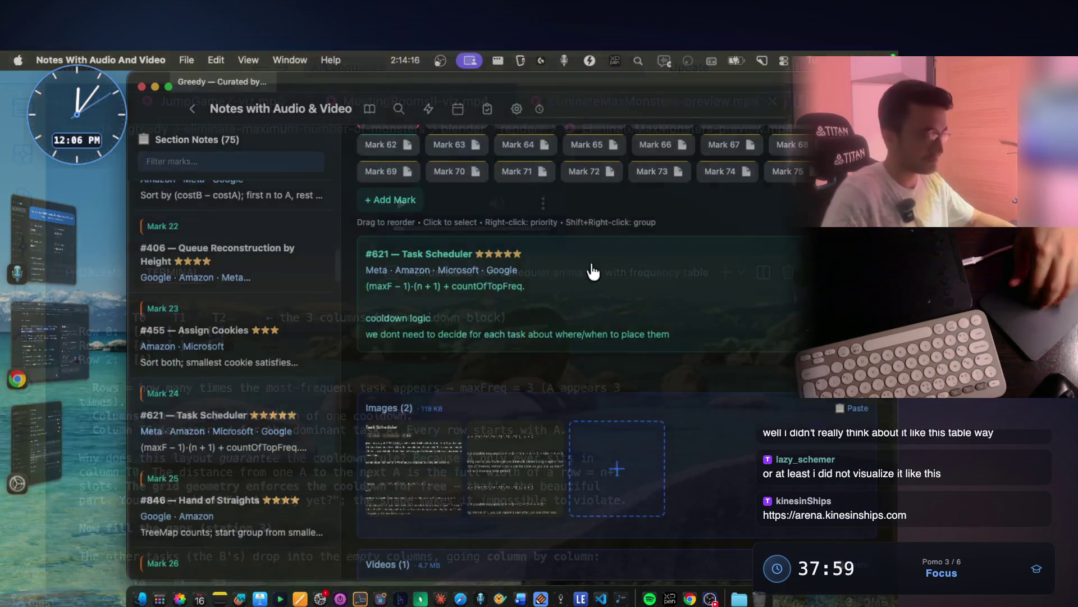
{"action": "key", "text": "super+Tab"}
{"action": "scroll", "coordinate": [373, 374], "scroll_direction": "down", "scroll_amount": 1}
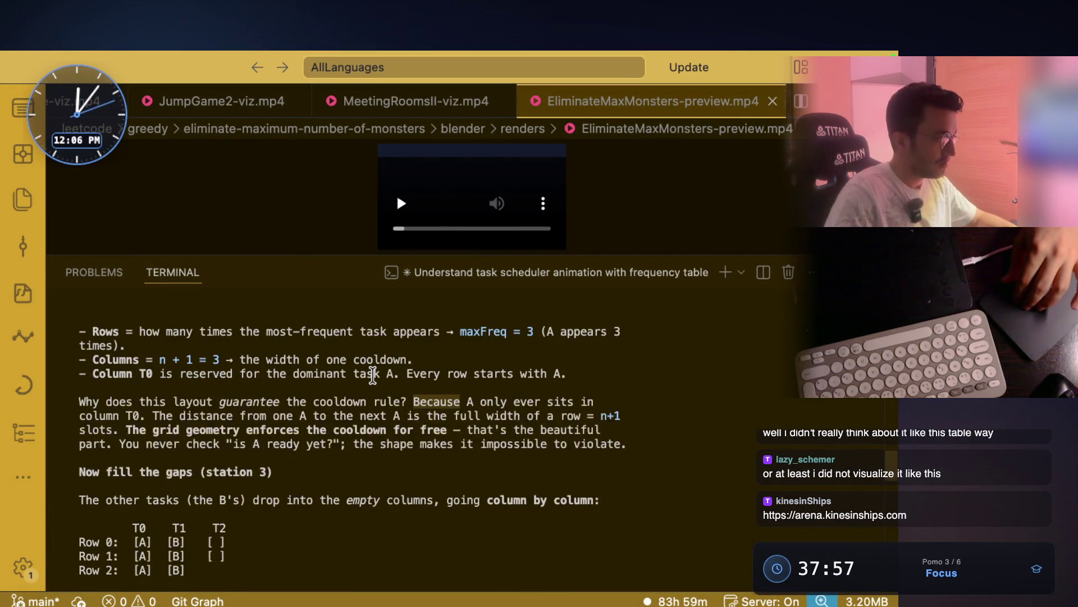
{"action": "scroll", "coordinate": [374, 375], "scroll_direction": "up", "scroll_amount": 2}
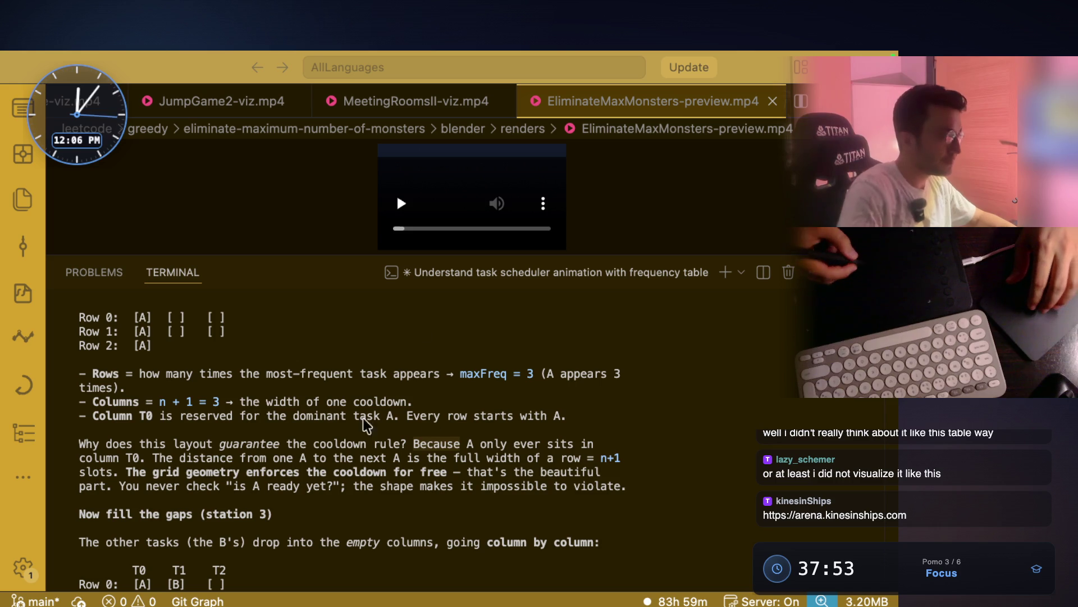
Highlight Column T0 for the dominant task A and the column T0 cooldown reasoning
{"action": "left_click", "coordinate": [135, 422]}
{"action": "left_click_drag", "start_coordinate": [91, 416], "coordinate": [153, 416]}
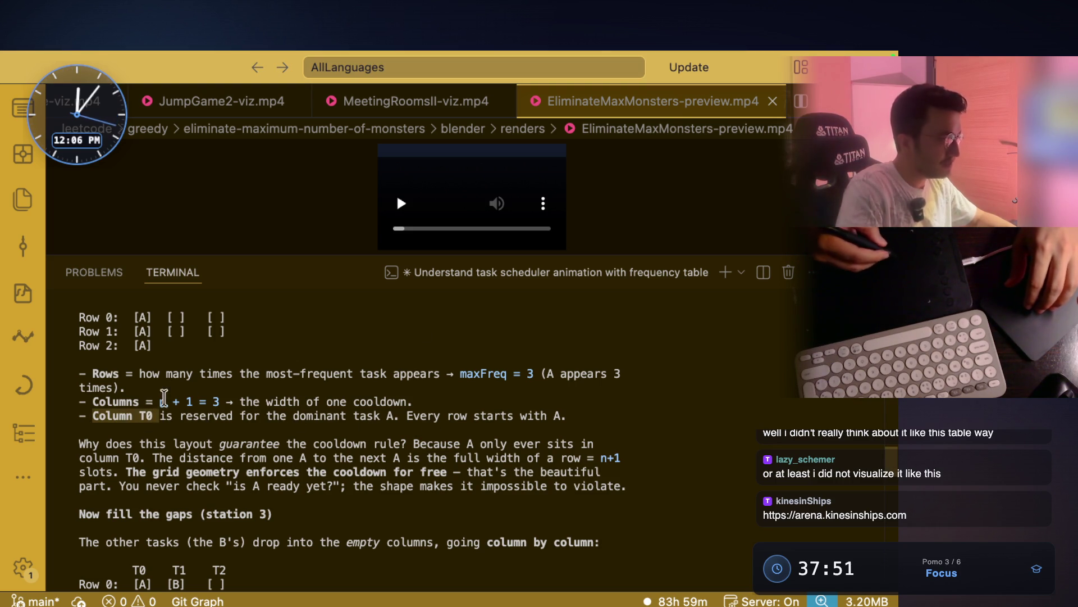
{"action": "left_click_drag", "start_coordinate": [245, 415], "coordinate": [395, 416]}
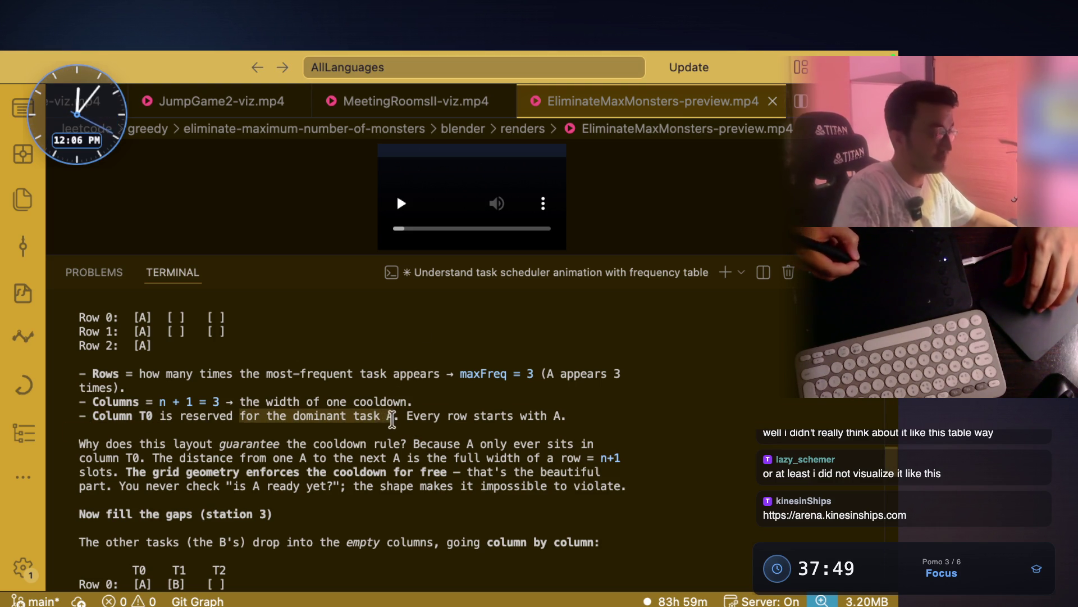
{"action": "scroll", "coordinate": [395, 395], "scroll_direction": "down", "scroll_amount": 1}
{"action": "left_click_drag", "start_coordinate": [140, 430], "coordinate": [482, 431]}
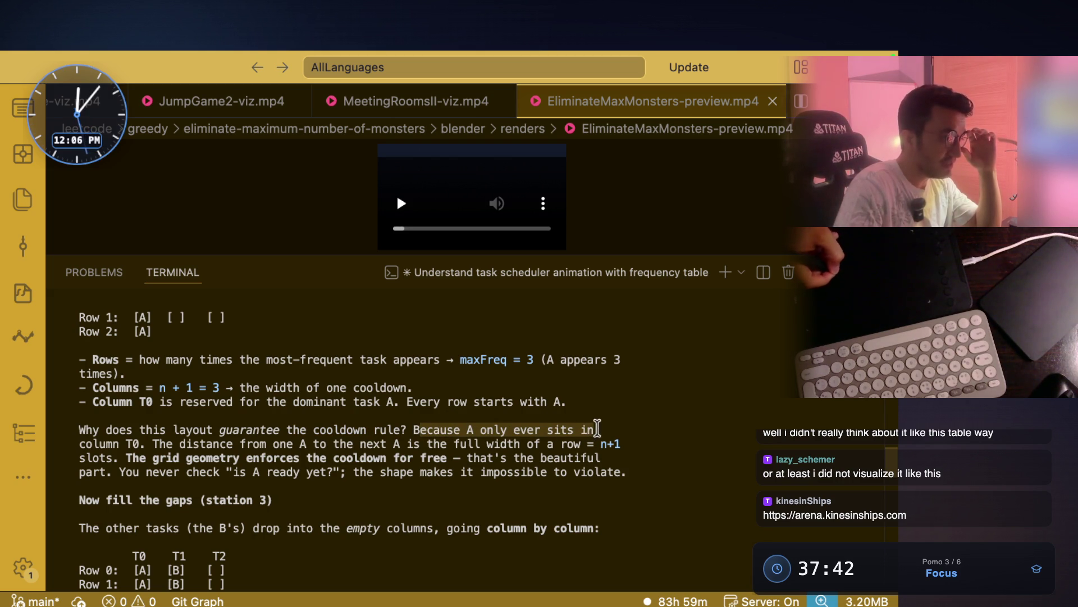
{"action": "left_click_drag", "start_coordinate": [81, 445], "coordinate": [297, 445]}
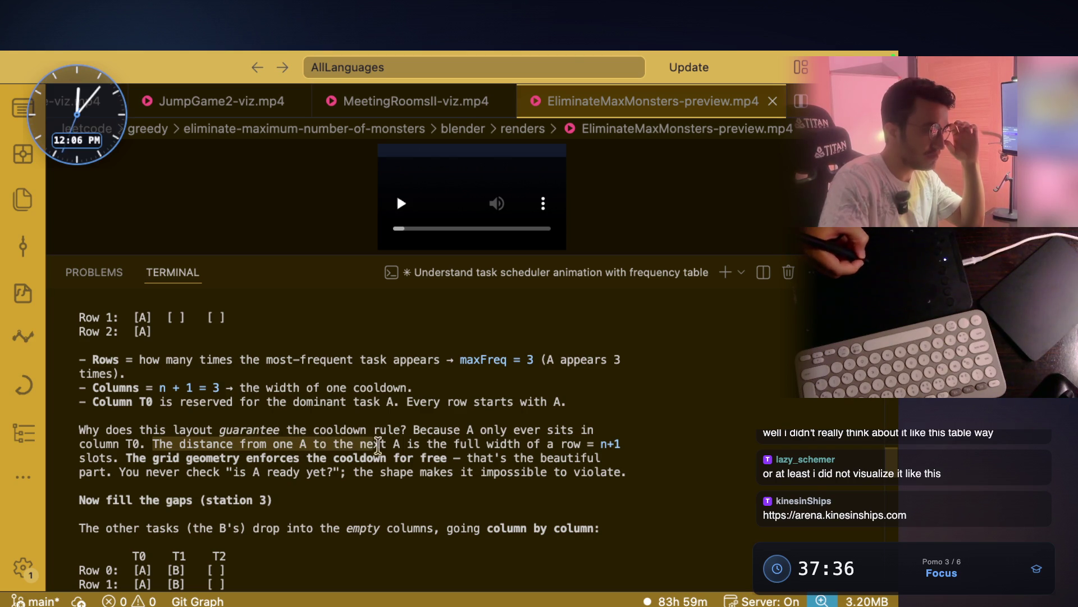
{"action": "left_click", "coordinate": [460, 444]}
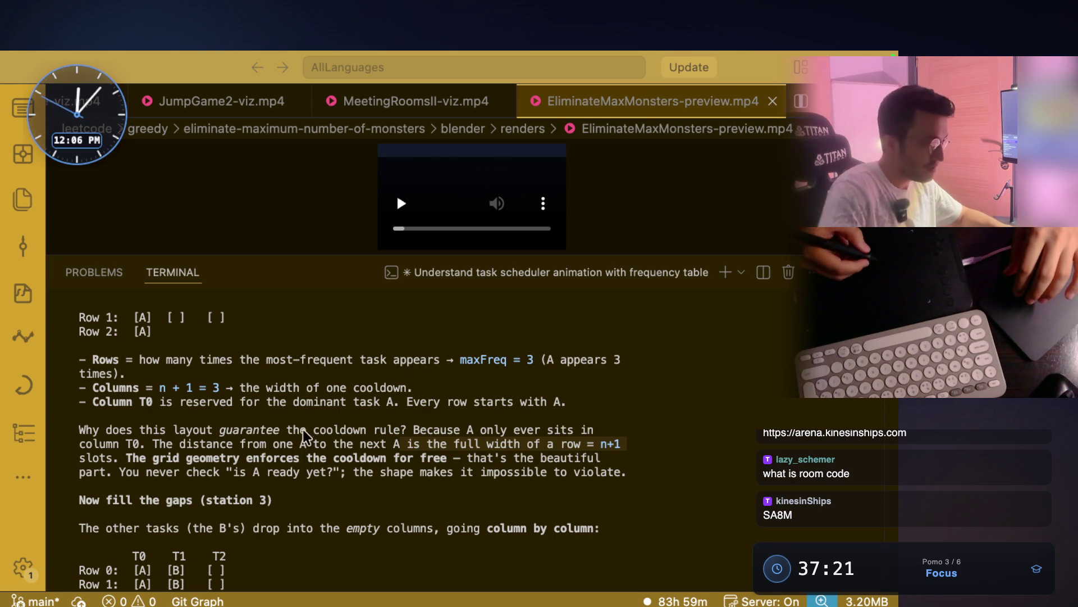
Highlight 'The distance from one A to the next A' and the full-width-of-a-row = n+1 line, then switch apps
{"action": "left_click", "coordinate": [280, 409]}
{"action": "left_click_drag", "start_coordinate": [154, 445], "coordinate": [408, 444]}
{"action": "left_click", "coordinate": [424, 444]}
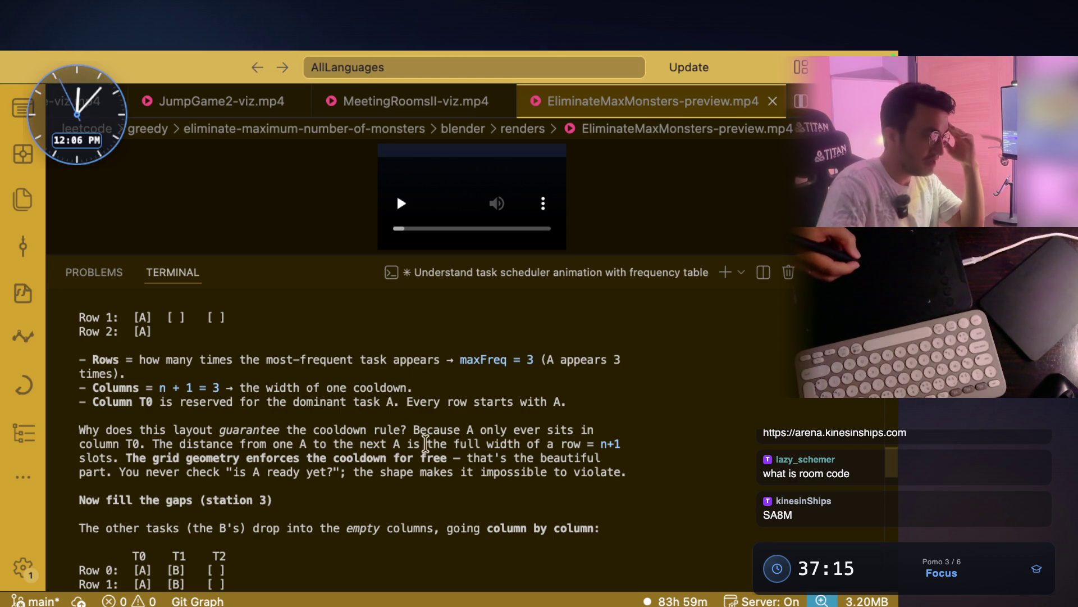
{"action": "left_click_drag", "start_coordinate": [426, 445], "coordinate": [620, 444]}
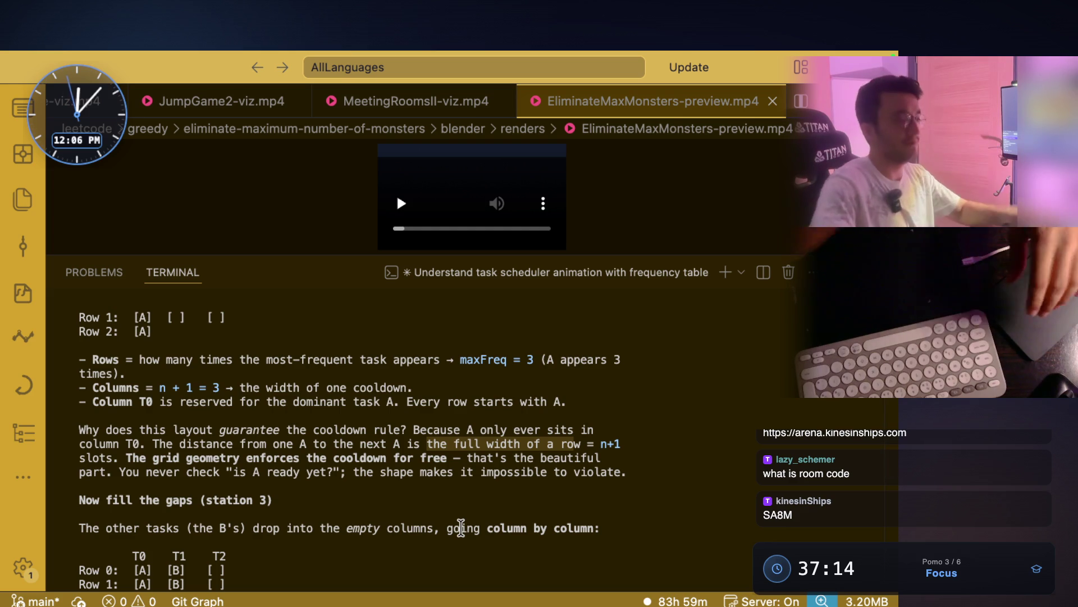
{"action": "key", "text": "super+Tab"}
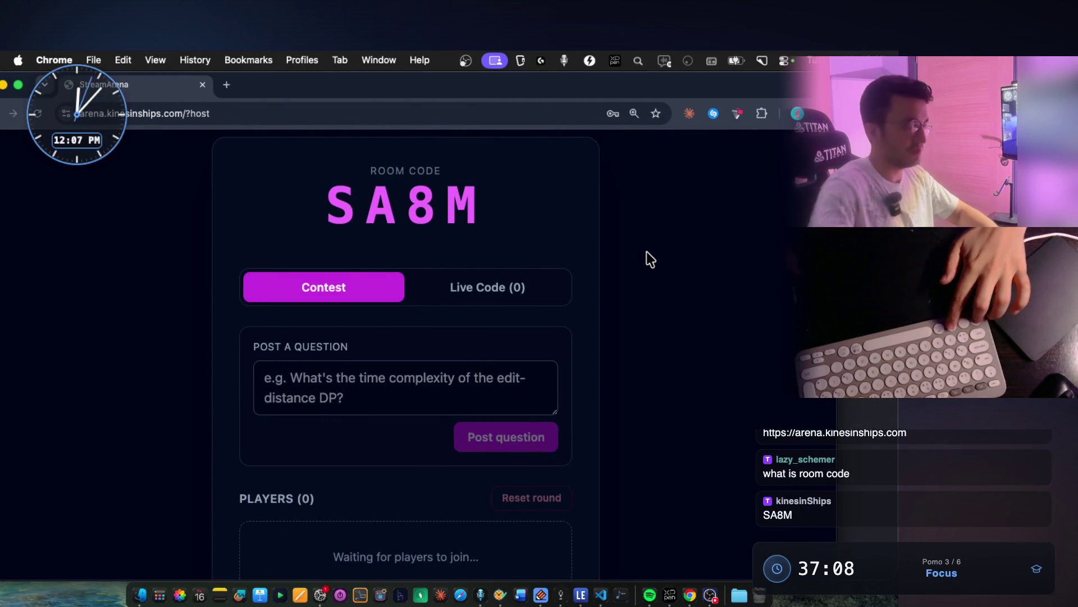
{"action": "scroll", "coordinate": [645, 252], "scroll_direction": "down", "scroll_amount": 2}
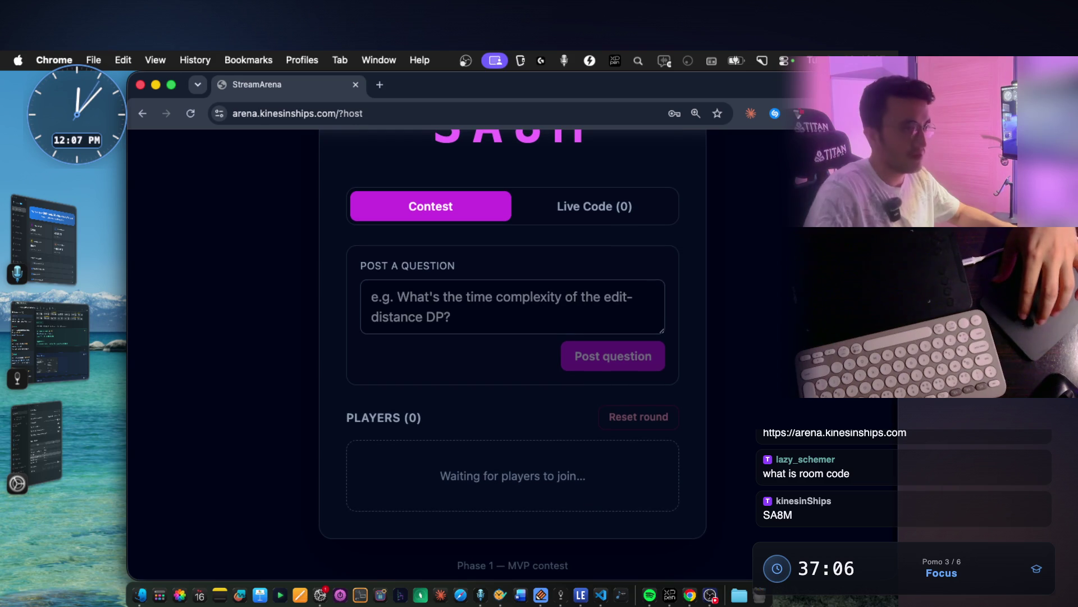
Zoom the StreamArena host page out from the browser menu so the room panel fits, then return to VS Code
{"action": "left_click", "coordinate": [883, 113]}
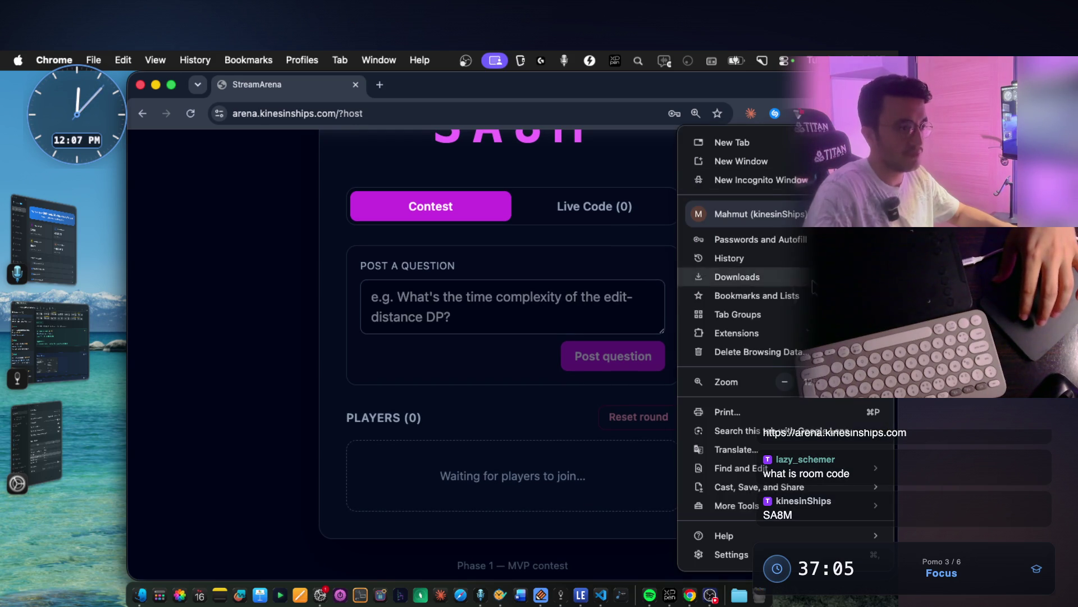
{"action": "left_click", "coordinate": [788, 380]}
{"action": "left_click", "coordinate": [591, 239]}
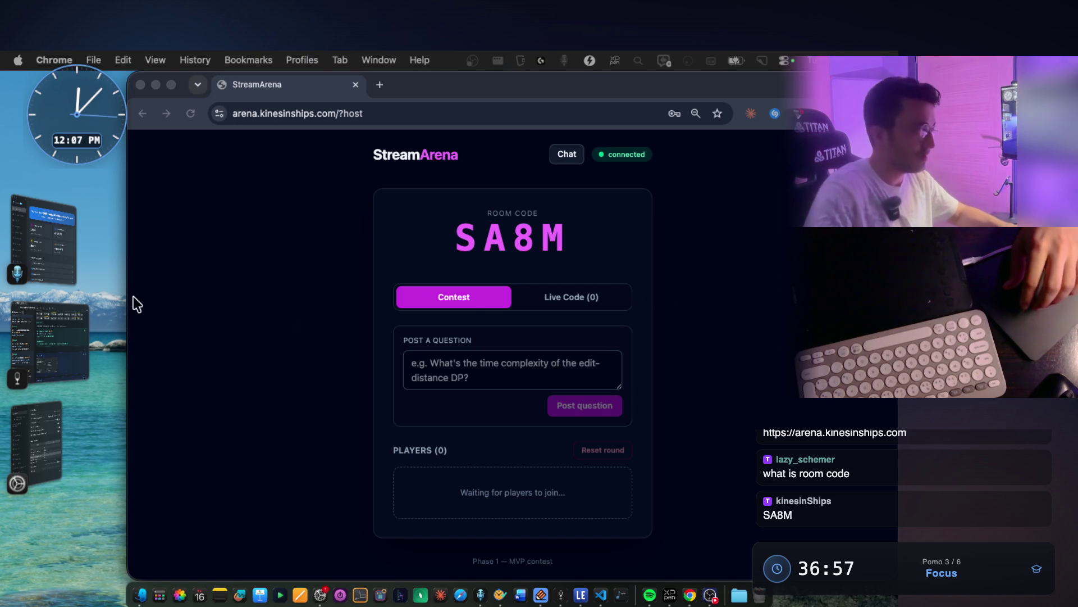
{"action": "left_click", "coordinate": [82, 337]}
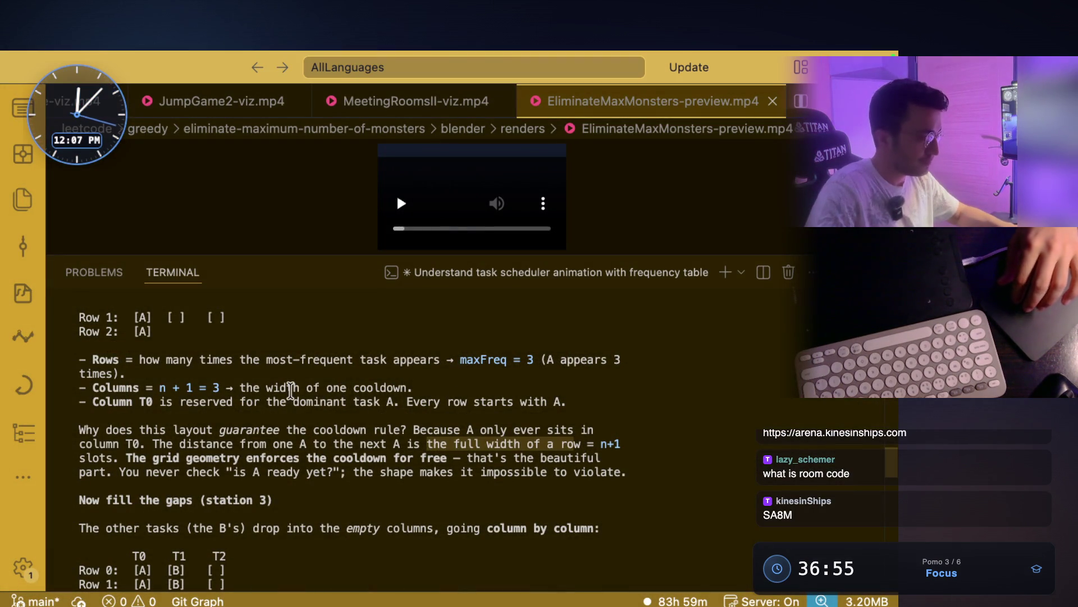
Highlight the cooldown-guarantee question and the distance between consecutive A's against the row width
{"action": "left_click_drag", "start_coordinate": [91, 430], "coordinate": [328, 428]}
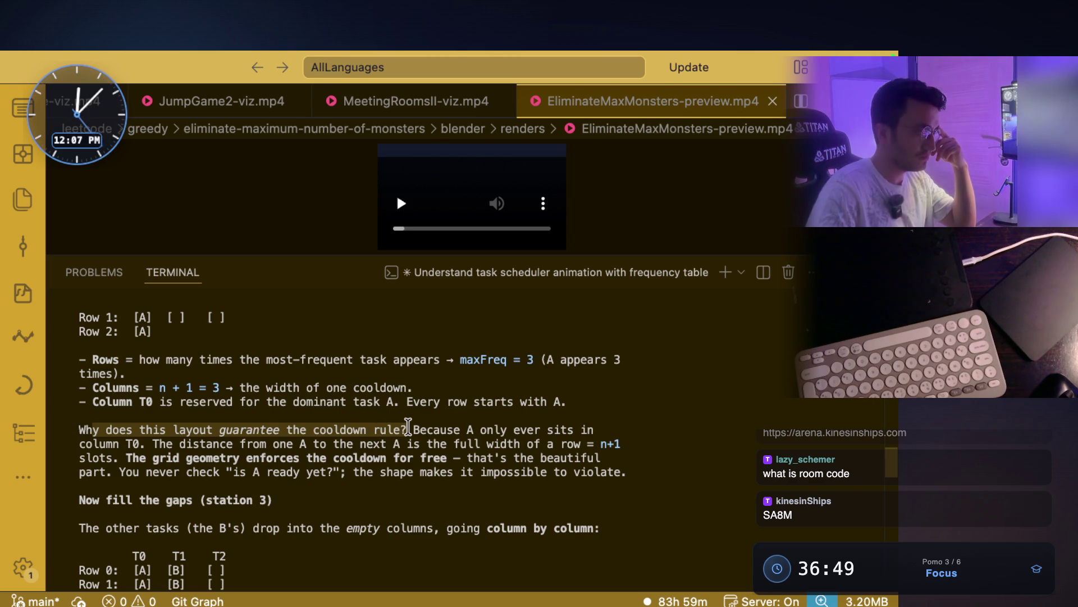
{"action": "left_click_drag", "start_coordinate": [486, 428], "coordinate": [483, 471]}
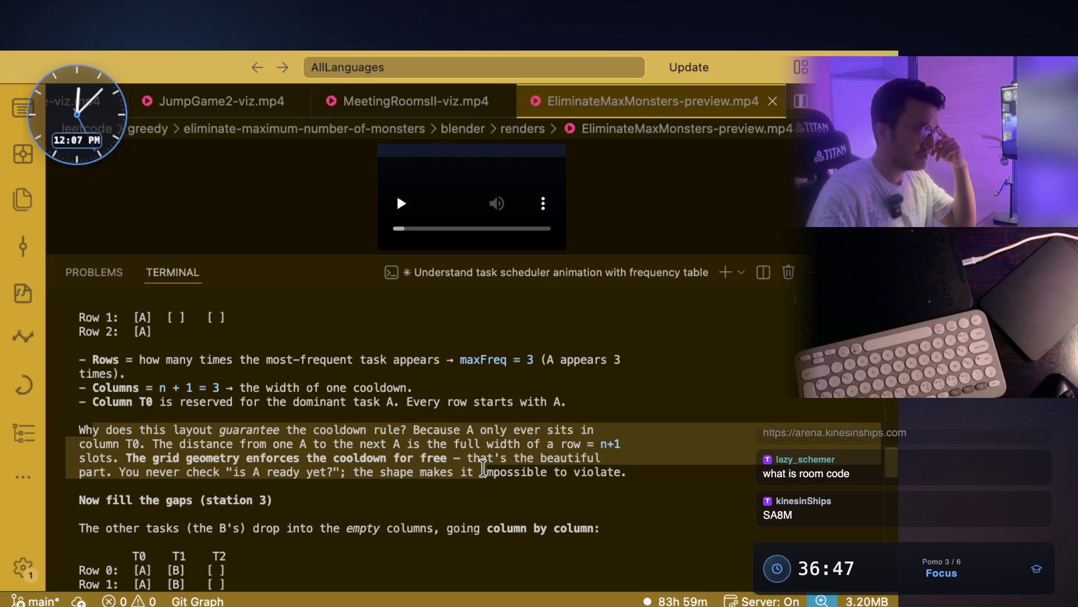
{"action": "left_click", "coordinate": [481, 473]}
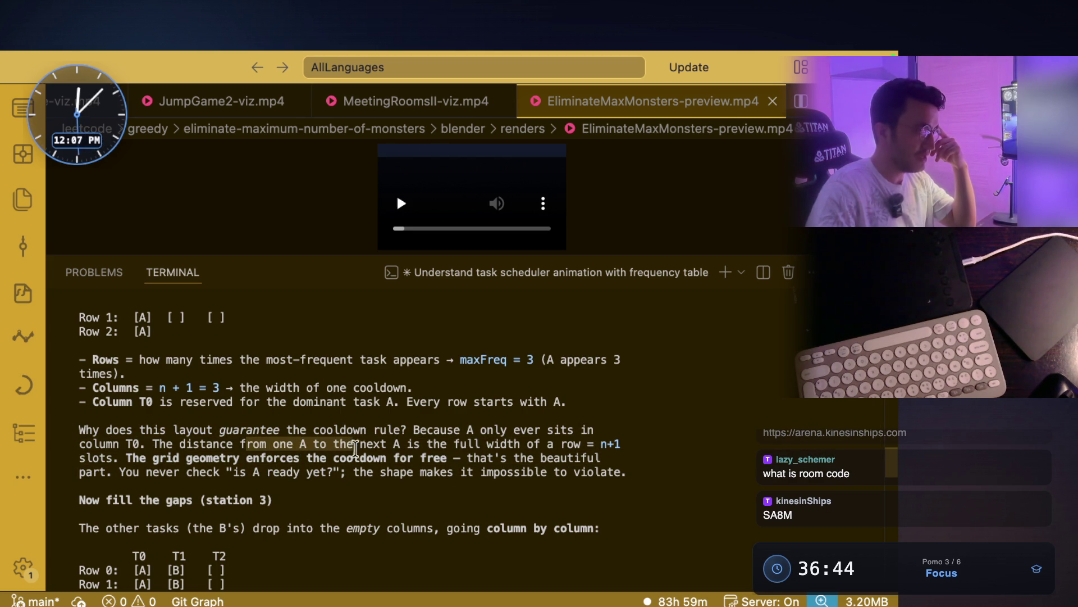
{"action": "left_click_drag", "start_coordinate": [356, 450], "coordinate": [419, 448]}
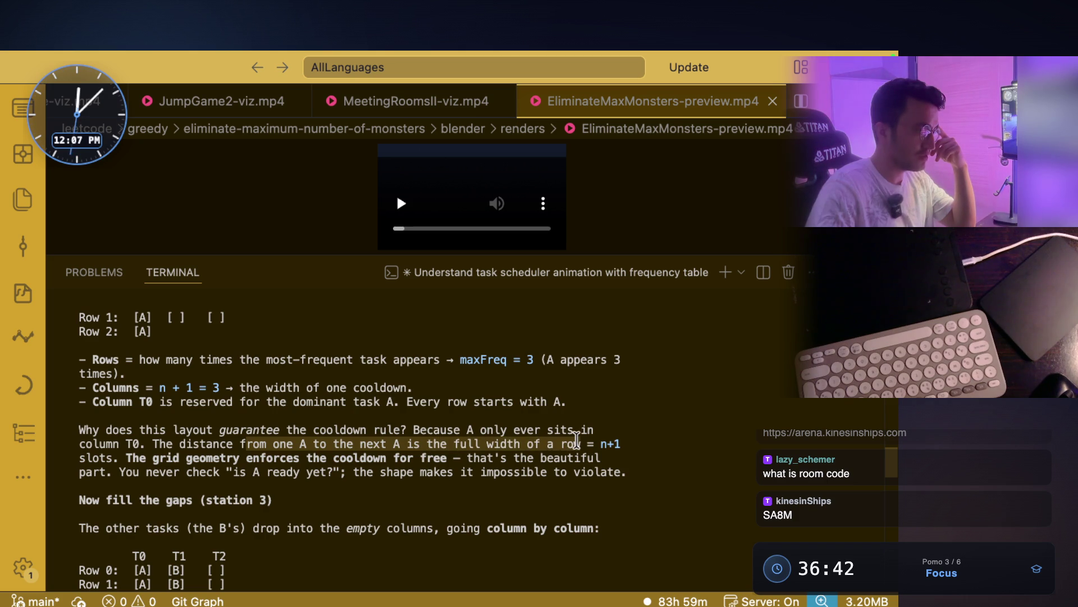
{"action": "left_click_drag", "start_coordinate": [576, 442], "coordinate": [593, 443]}
{"action": "scroll", "coordinate": [303, 436], "scroll_direction": "up", "scroll_amount": 2}
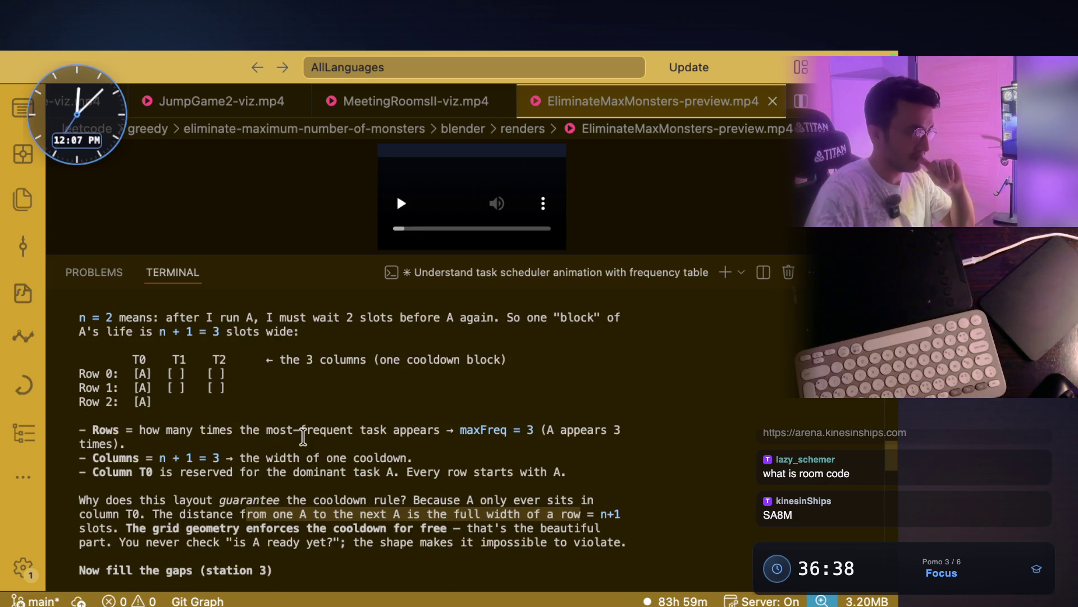
{"action": "left_click", "coordinate": [265, 461]}
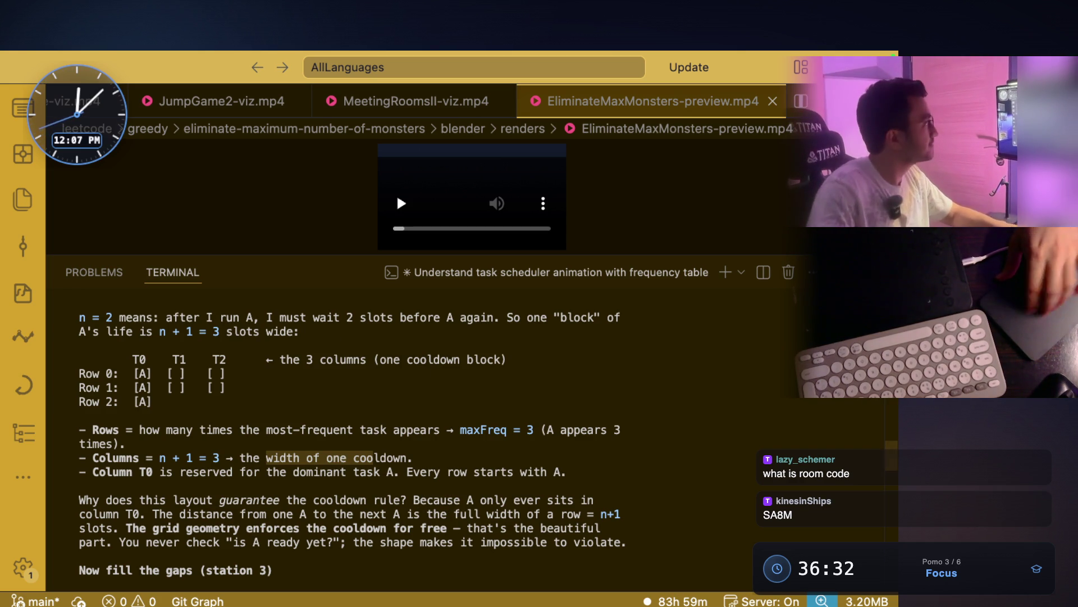
{"action": "left_click", "coordinate": [387, 466]}
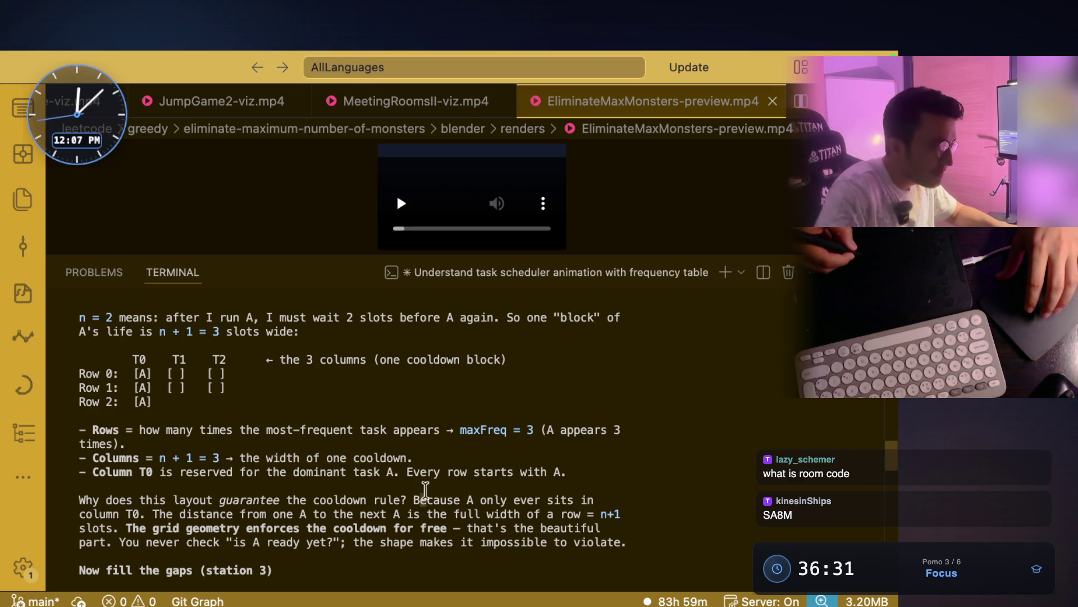
Highlight the layout guarantee, where A may sit, and 'the distance from one A' to the next A
{"action": "left_click_drag", "start_coordinate": [139, 500], "coordinate": [407, 500]}
{"action": "scroll", "coordinate": [473, 464], "scroll_direction": "down", "scroll_amount": 3}
{"action": "left_click_drag", "start_coordinate": [466, 458], "coordinate": [588, 458]}
{"action": "left_click", "coordinate": [132, 471]}
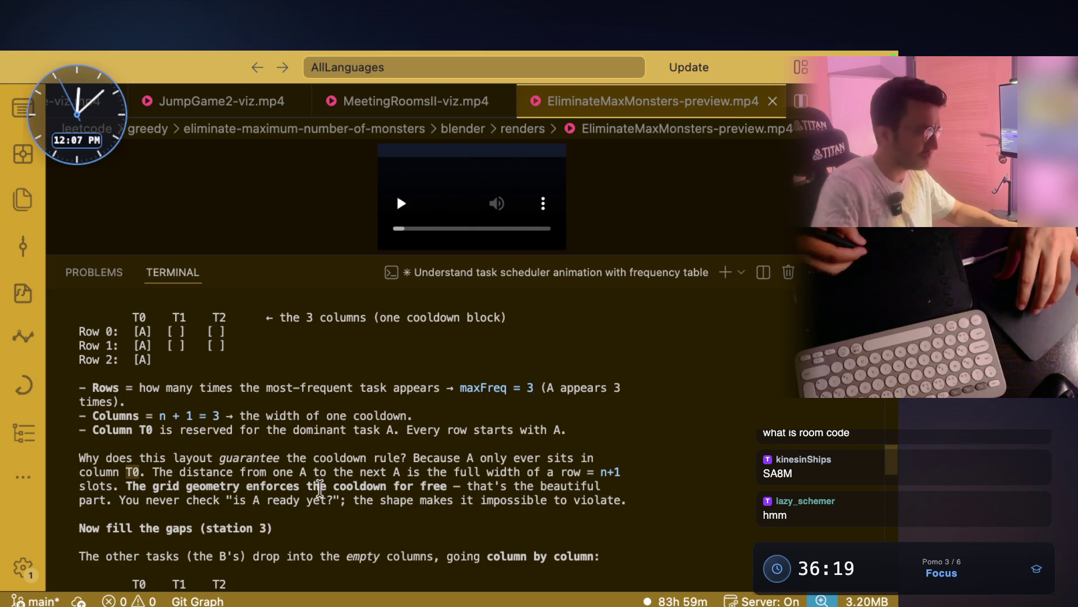
{"action": "left_click_drag", "start_coordinate": [155, 472], "coordinate": [252, 471]}
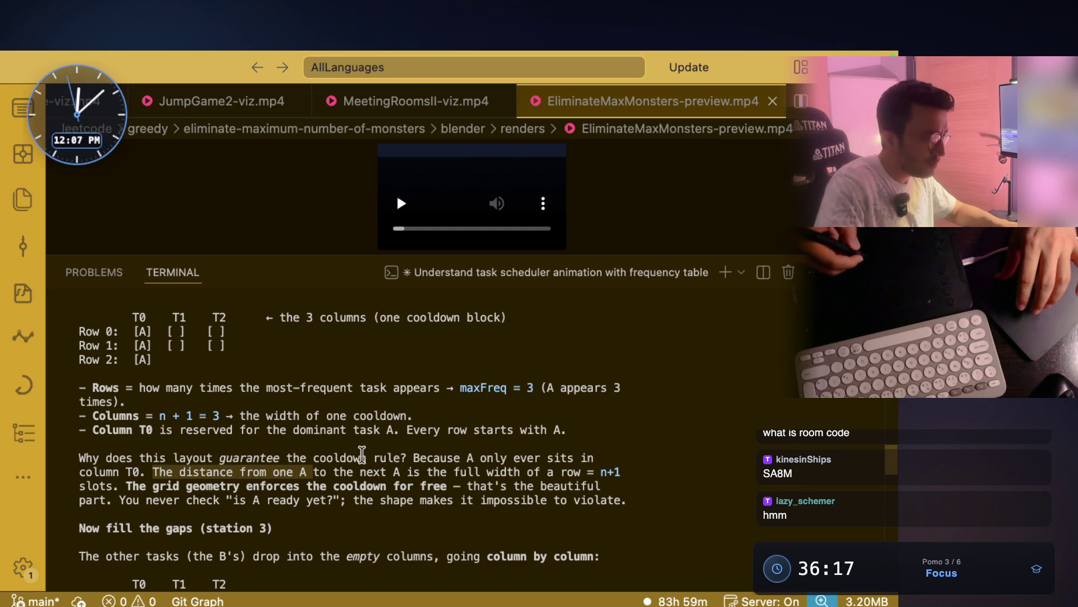
{"action": "left_click", "coordinate": [325, 471]}
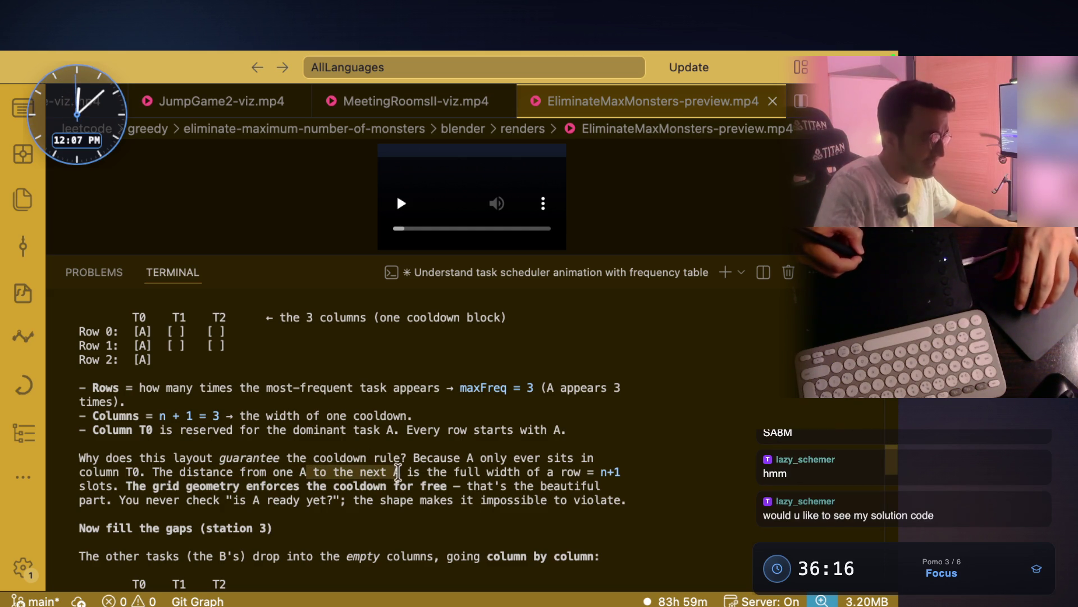
{"action": "left_click_drag", "start_coordinate": [405, 472], "coordinate": [381, 473]}
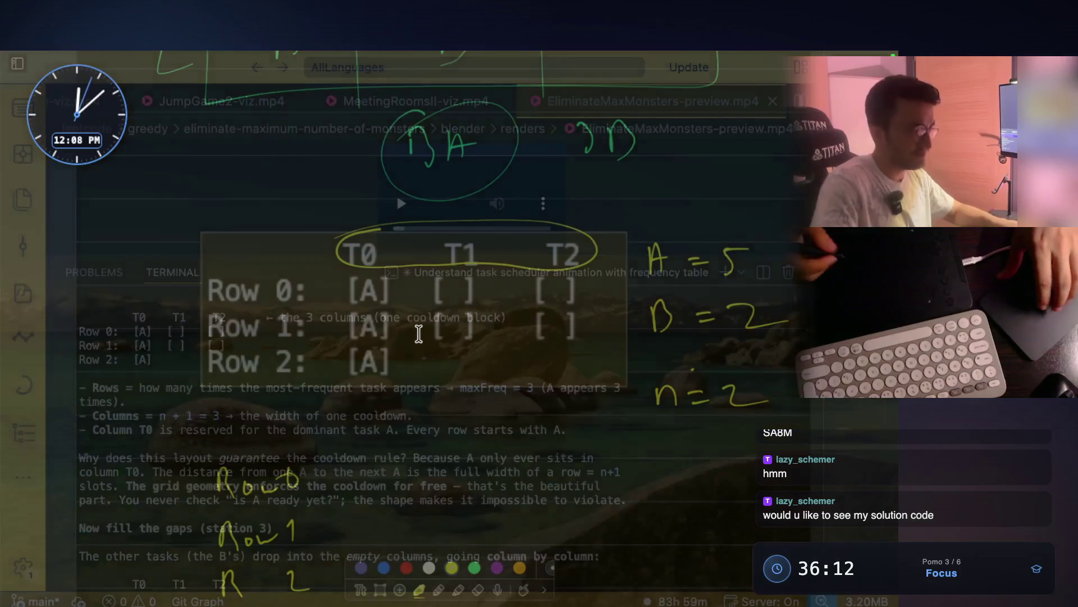
{"action": "scroll", "coordinate": [429, 421], "scroll_direction": "down", "scroll_amount": 5}
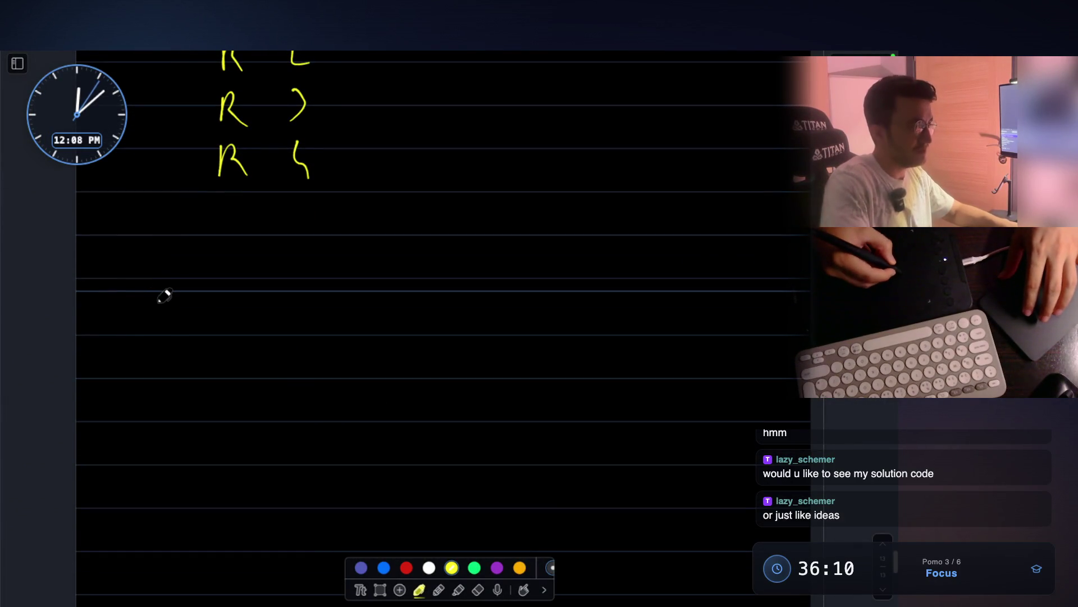
Sketch two A's in yellow with the word 'distance' boxed between them
{"action": "left_click_drag", "start_coordinate": [158, 320], "coordinate": [208, 321]}
{"action": "left_click_drag", "start_coordinate": [539, 319], "coordinate": [592, 318]}
{"action": "mouse_move", "coordinate": [294, 254]}
{"action": "left_mouse_down"}
{"action": "mouse_move", "coordinate": [291, 271]}
{"action": "mouse_move", "coordinate": [379, 252]}
{"action": "mouse_move", "coordinate": [436, 263]}
{"action": "left_mouse_up"}
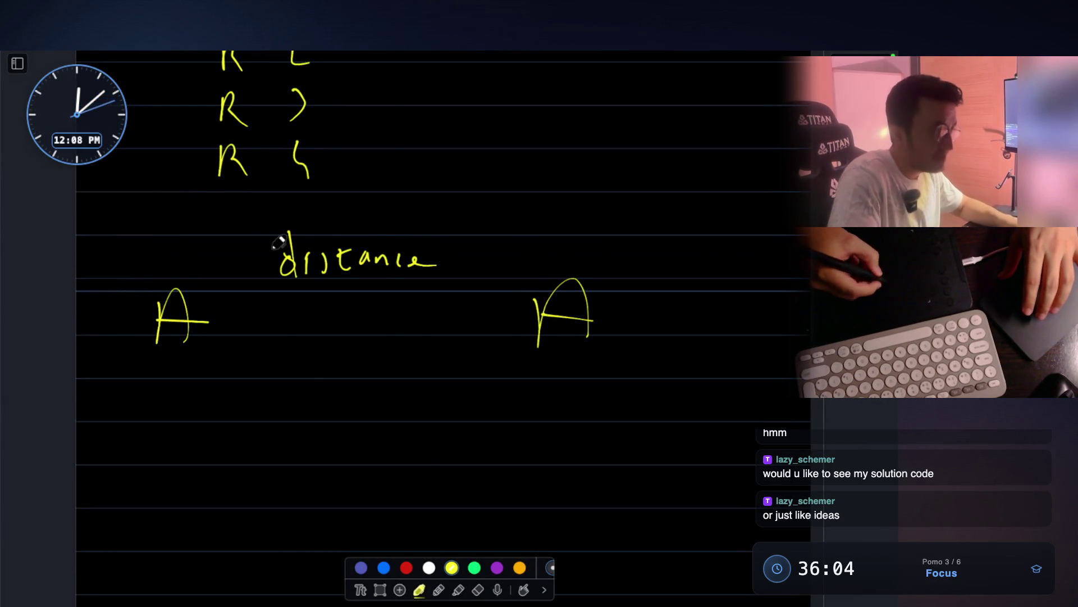
{"action": "left_click_drag", "start_coordinate": [265, 230], "coordinate": [396, 297]}
{"action": "left_click_drag", "start_coordinate": [257, 227], "coordinate": [271, 224]}
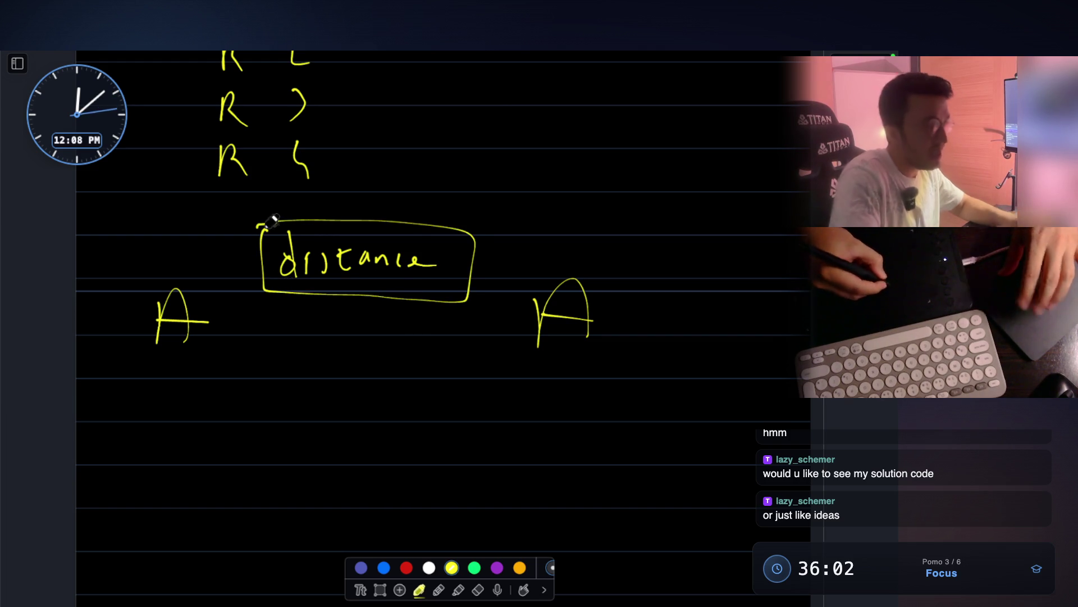
Label the boxed gap 'Cooldown' with an arrow and underline, then leave for the StreamArena host page
{"action": "mouse_move", "coordinate": [415, 222]}
{"action": "left_mouse_down"}
{"action": "mouse_move", "coordinate": [476, 192]}
{"action": "mouse_move", "coordinate": [475, 204]}
{"action": "left_mouse_up"}
{"action": "left_click_drag", "start_coordinate": [496, 192], "coordinate": [493, 206]}
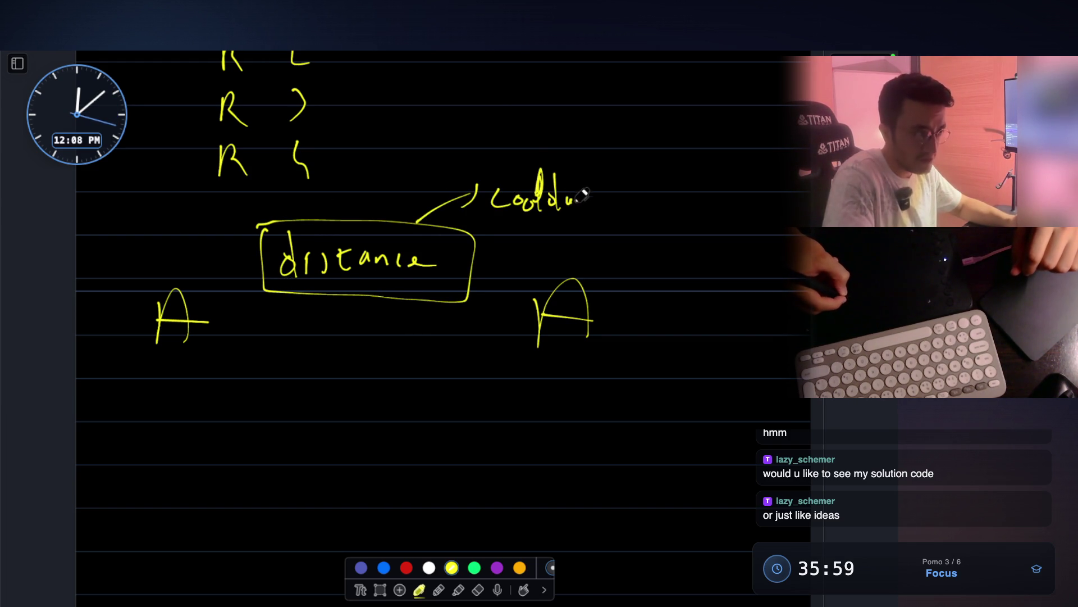
{"action": "left_click_drag", "start_coordinate": [620, 194], "coordinate": [632, 204]}
{"action": "left_click_drag", "start_coordinate": [502, 225], "coordinate": [607, 219]}
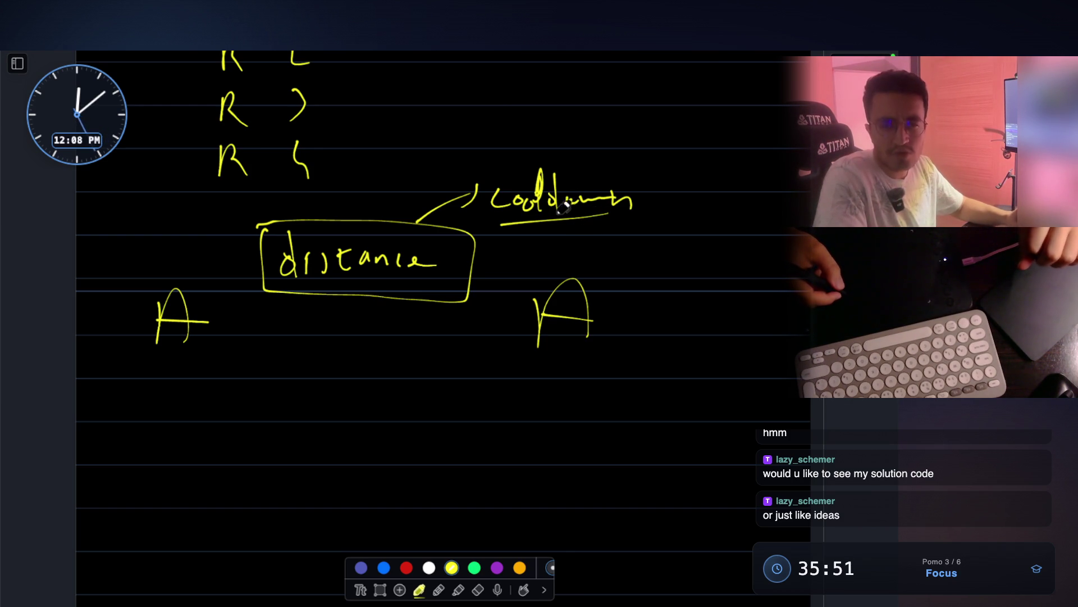
{"action": "key", "text": "Escape"}
{"action": "key", "text": "super+Tab"}
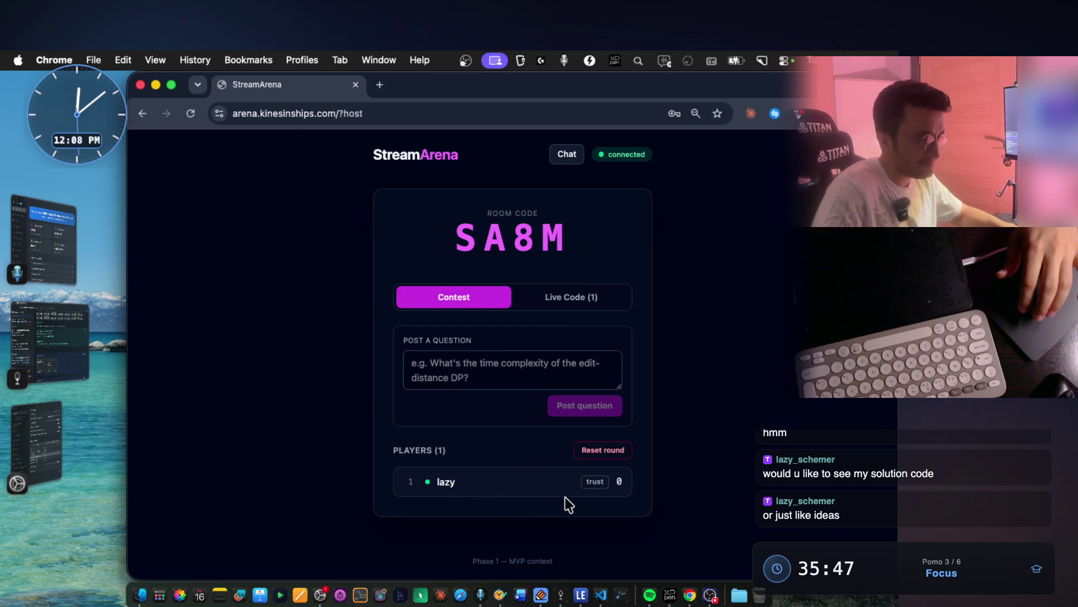
Trust the joined player 'lazy', view their empty live Python code, and return to the scheduler explanation
{"action": "left_click", "coordinate": [594, 481]}
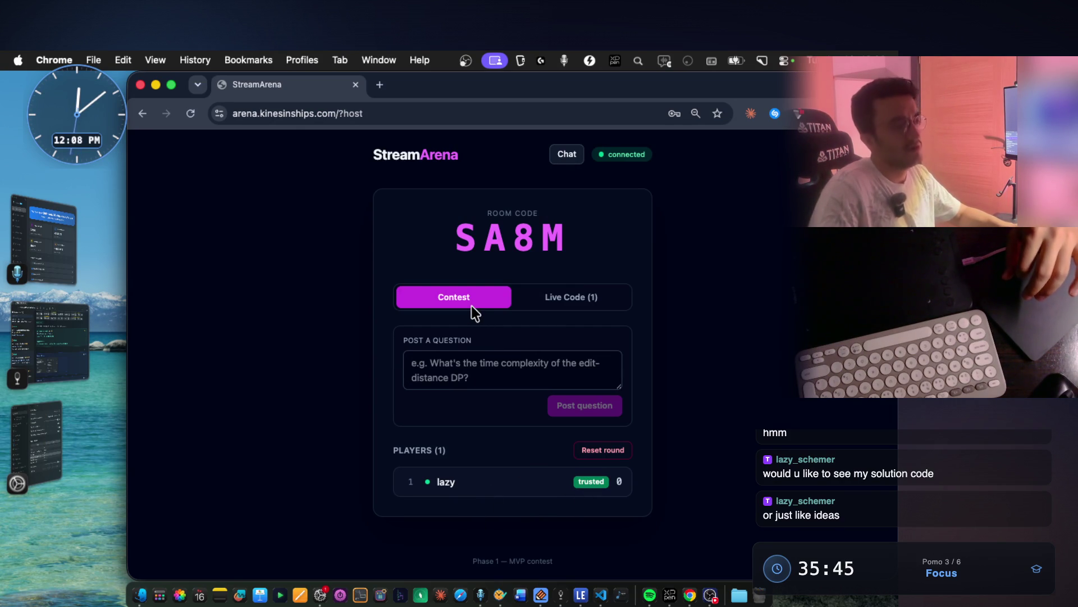
{"action": "left_click", "coordinate": [586, 301]}
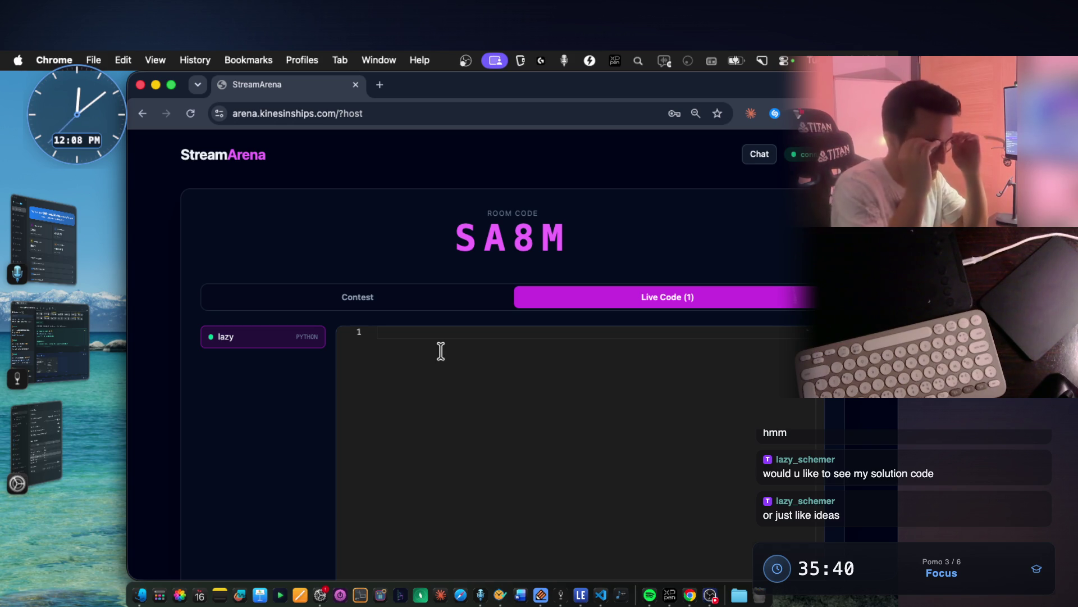
{"action": "key", "text": "ctrl+Right"}
{"action": "scroll", "coordinate": [440, 350], "scroll_direction": "down", "scroll_amount": 1}
{"action": "scroll", "coordinate": [440, 351], "scroll_direction": "down", "scroll_amount": 2}
{"action": "scroll", "coordinate": [440, 350], "scroll_direction": "down", "scroll_amount": 1}
{"action": "scroll", "coordinate": [440, 351], "scroll_direction": "down", "scroll_amount": 2}
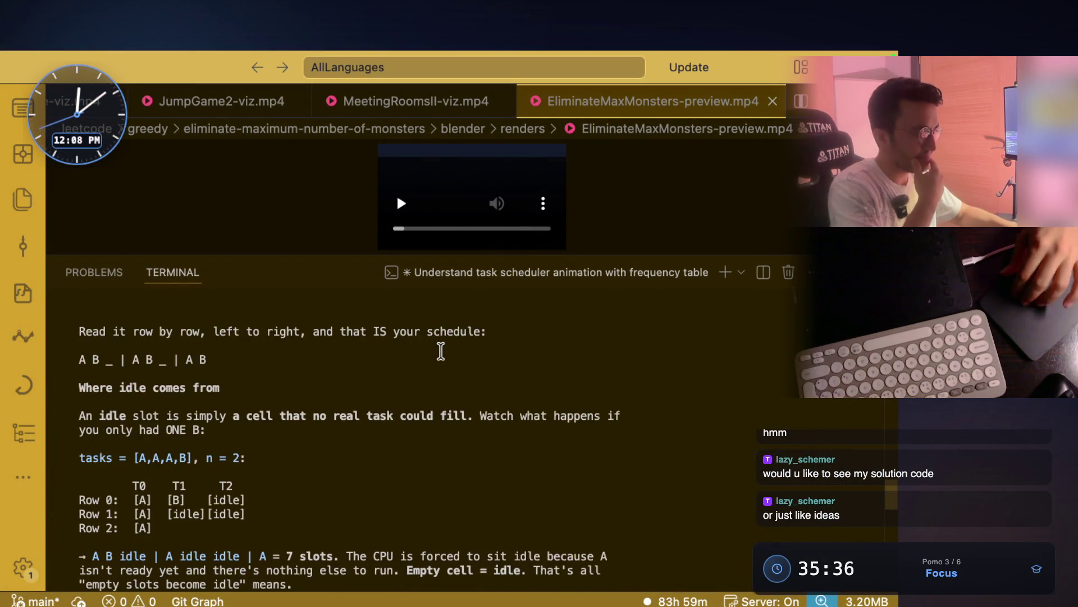
{"action": "scroll", "coordinate": [440, 351], "scroll_direction": "down", "scroll_amount": 2}
{"action": "scroll", "coordinate": [441, 350], "scroll_direction": "down", "scroll_amount": 2}
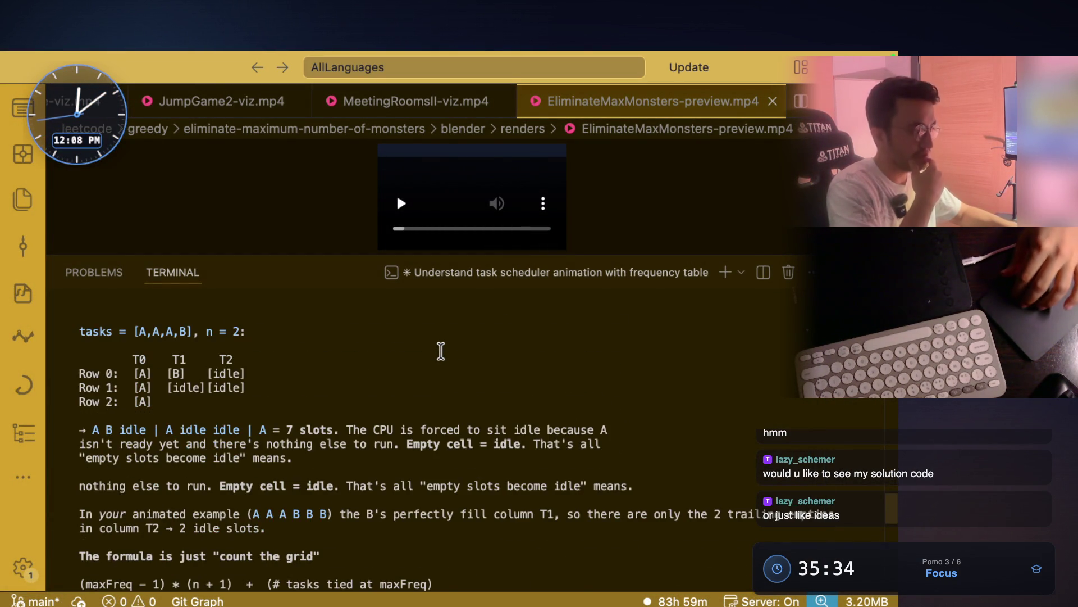
{"action": "scroll", "coordinate": [440, 351], "scroll_direction": "down", "scroll_amount": 2}
{"action": "scroll", "coordinate": [440, 351], "scroll_direction": "down", "scroll_amount": 2}
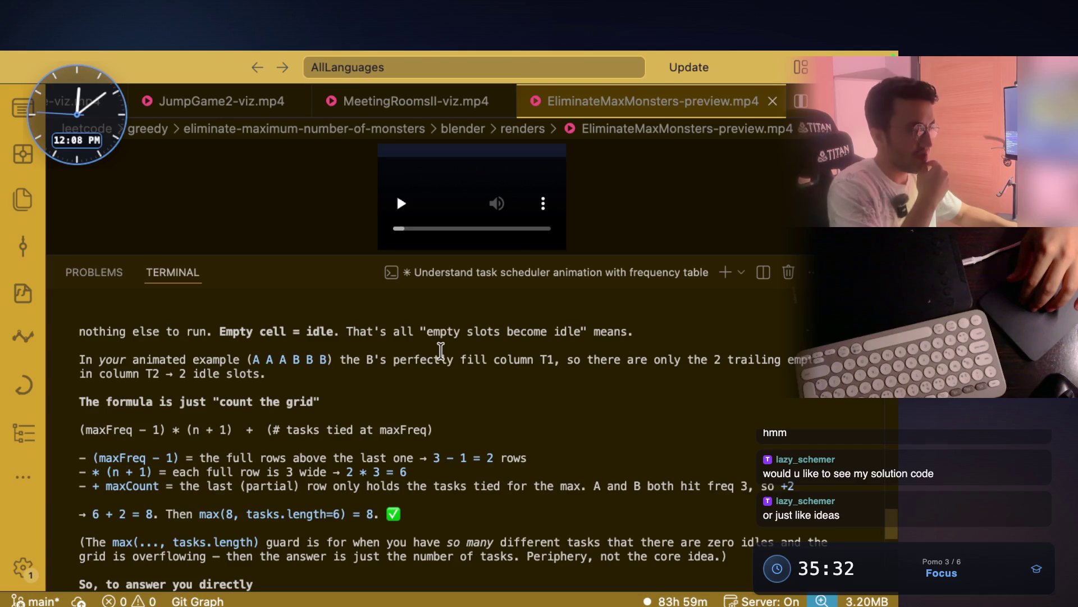
{"action": "scroll", "coordinate": [440, 350], "scroll_direction": "up", "scroll_amount": 1}
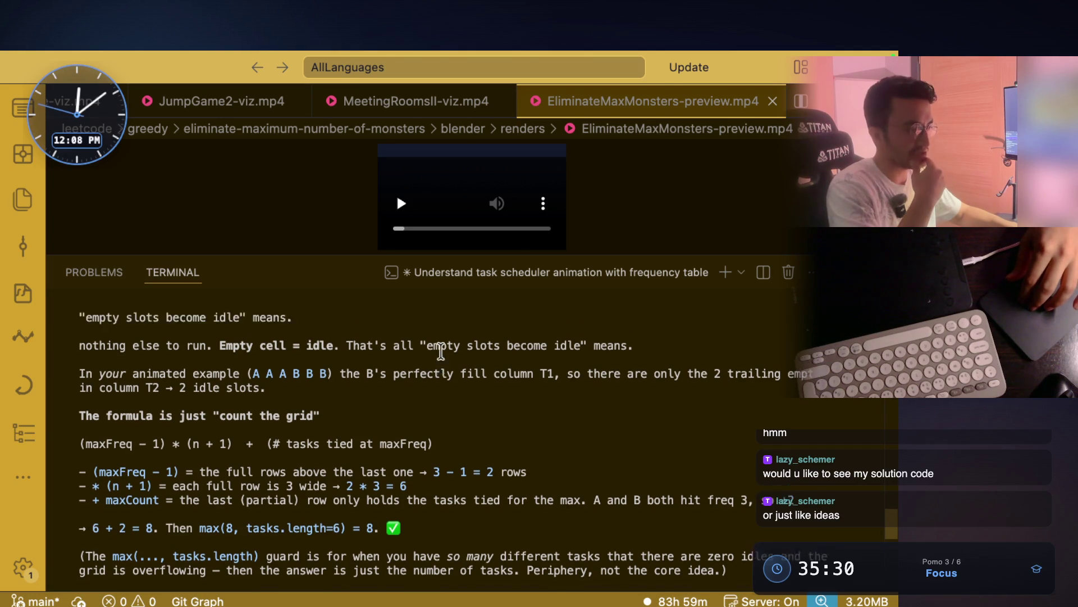
{"action": "scroll", "coordinate": [440, 351], "scroll_direction": "up", "scroll_amount": 3}
{"action": "scroll", "coordinate": [440, 351], "scroll_direction": "up", "scroll_amount": 2}
{"action": "scroll", "coordinate": [441, 350], "scroll_direction": "up", "scroll_amount": 2}
{"action": "scroll", "coordinate": [440, 350], "scroll_direction": "up", "scroll_amount": 1}
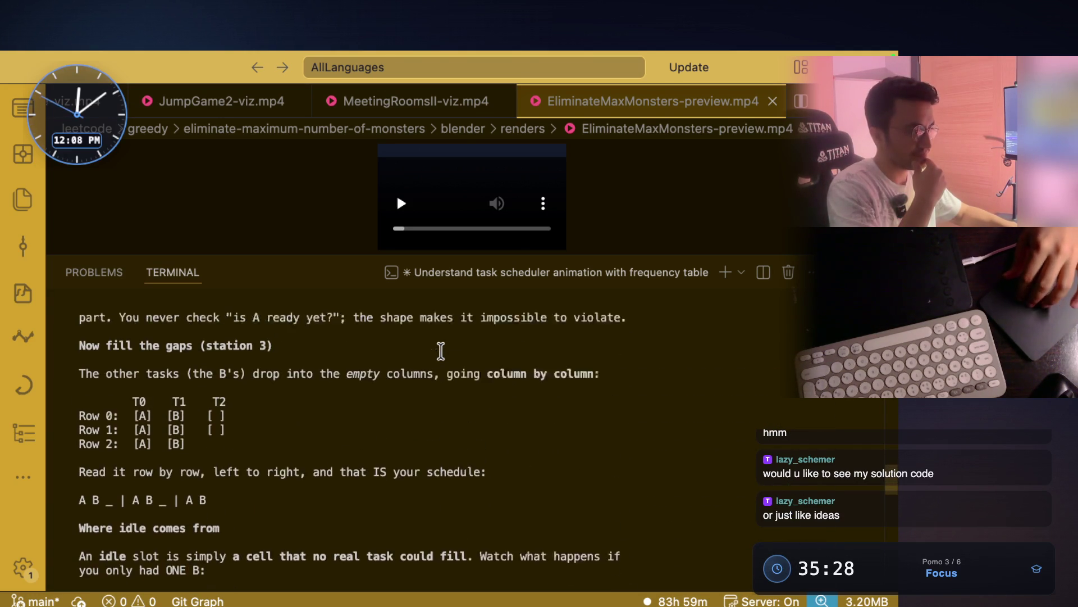
{"action": "scroll", "coordinate": [440, 351], "scroll_direction": "up", "scroll_amount": 2}
{"action": "scroll", "coordinate": [440, 351], "scroll_direction": "up", "scroll_amount": 1}
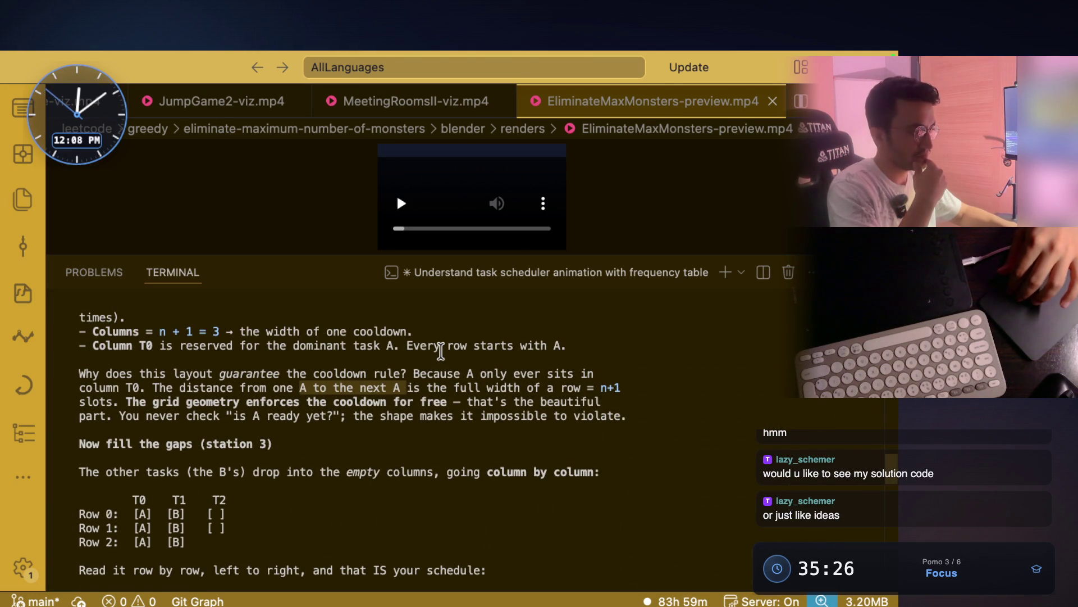
{"action": "scroll", "coordinate": [440, 350], "scroll_direction": "down", "scroll_amount": 1}
Bring up StreamArena and place the cursor on line 1 of lazy's live code
{"action": "key", "text": "super+Tab"}
{"action": "left_click", "coordinate": [441, 351]}
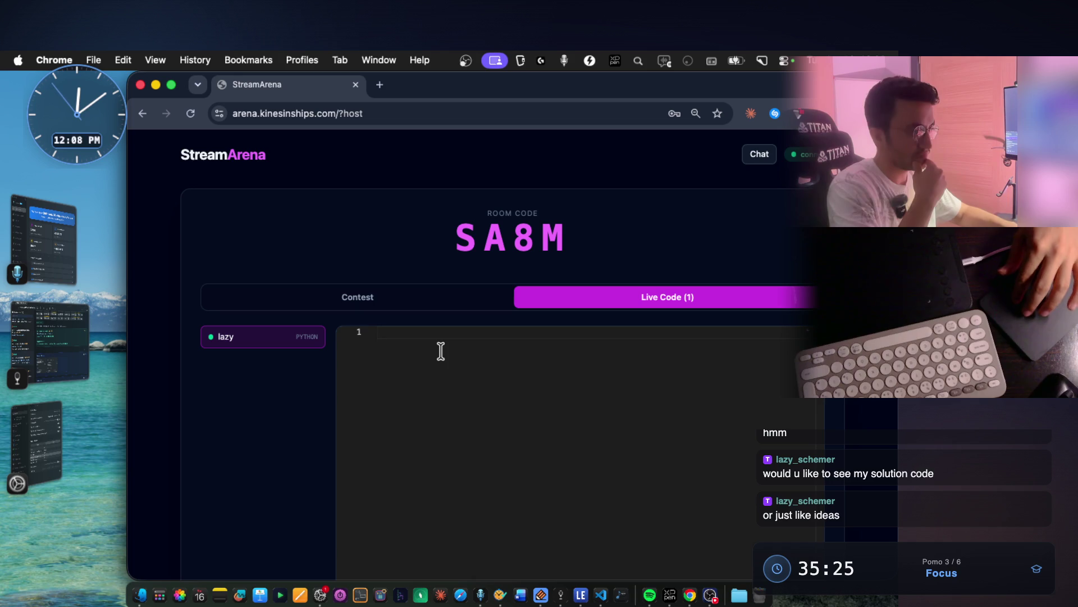
{"action": "type", "text": "you ca"}
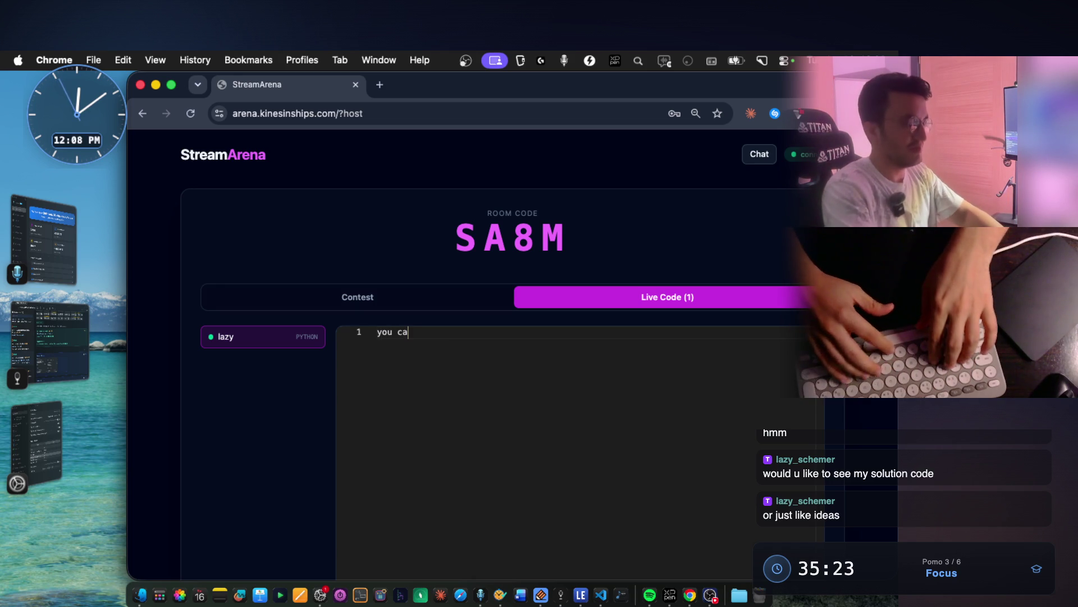
{"action": "type", "text": "n type here"}
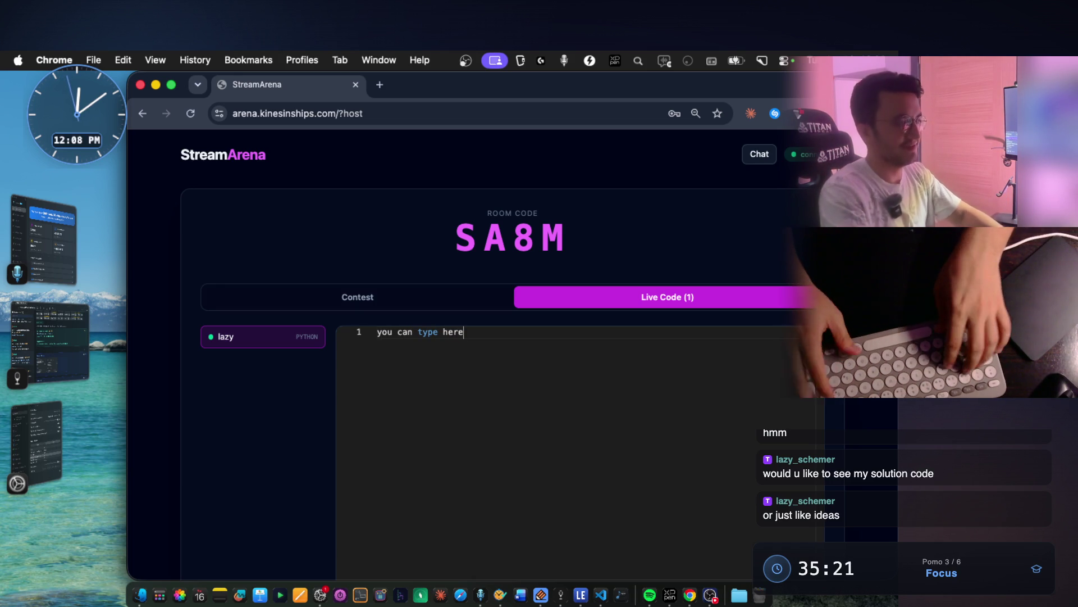
Return to the terminal's grid-cooldown explanation after leaving 'you can type here' on line 1
{"action": "key", "text": "super+Tab"}
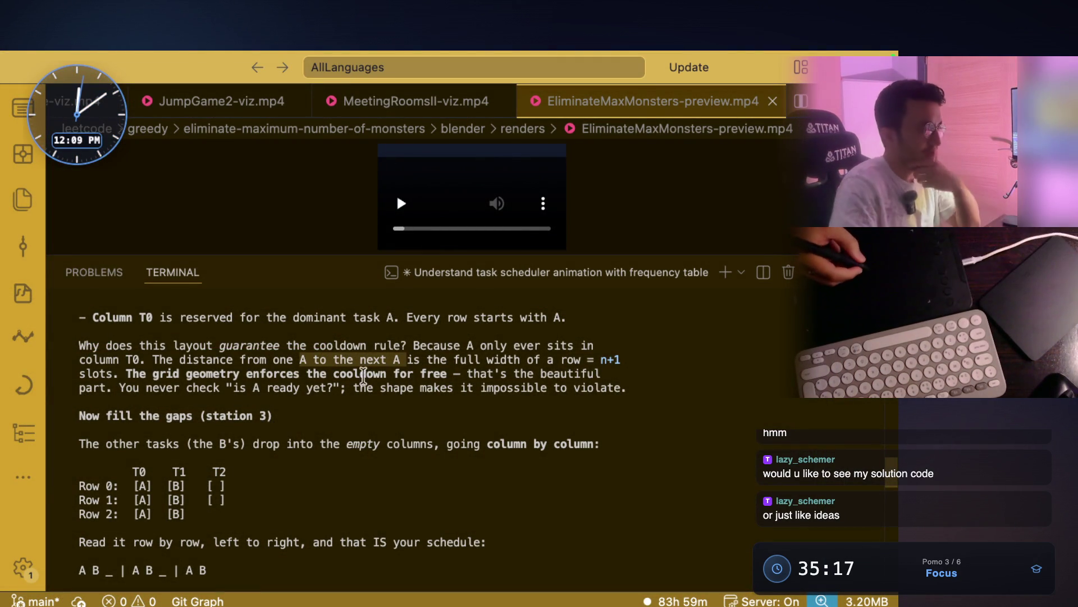
{"action": "left_click", "coordinate": [397, 397]}
{"action": "left_click_drag", "start_coordinate": [79, 417], "coordinate": [176, 421]}
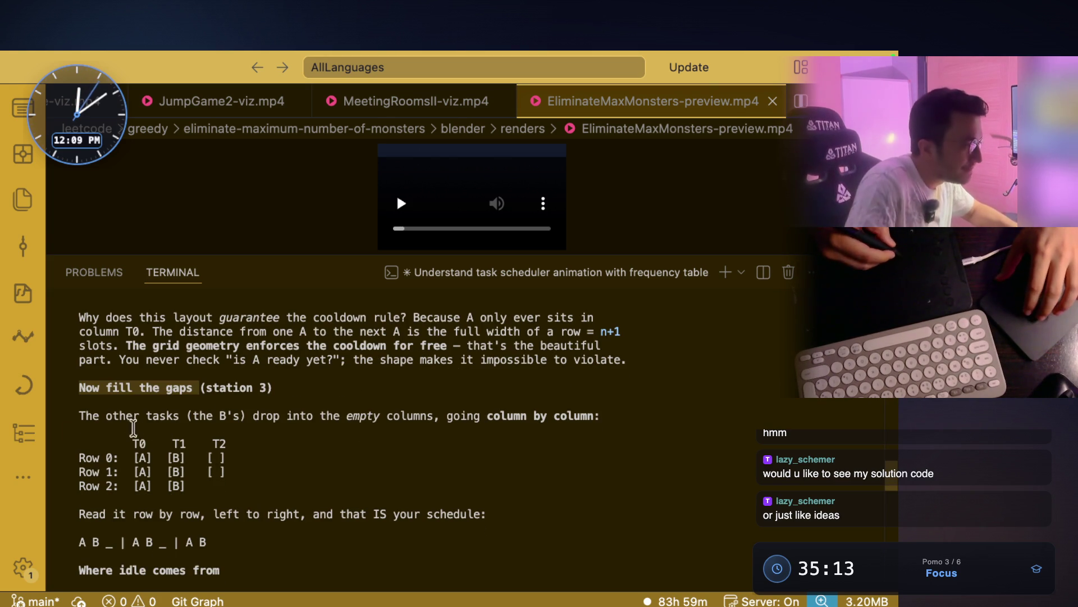
{"action": "left_click_drag", "start_coordinate": [132, 443], "coordinate": [147, 443]}
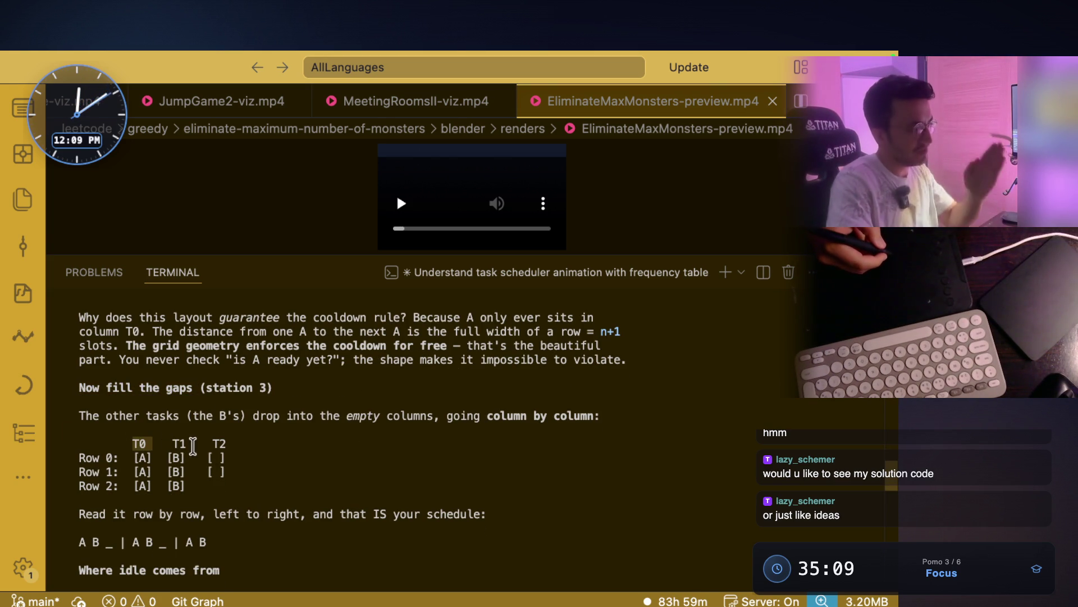
{"action": "left_click_drag", "start_coordinate": [76, 387], "coordinate": [178, 381]}
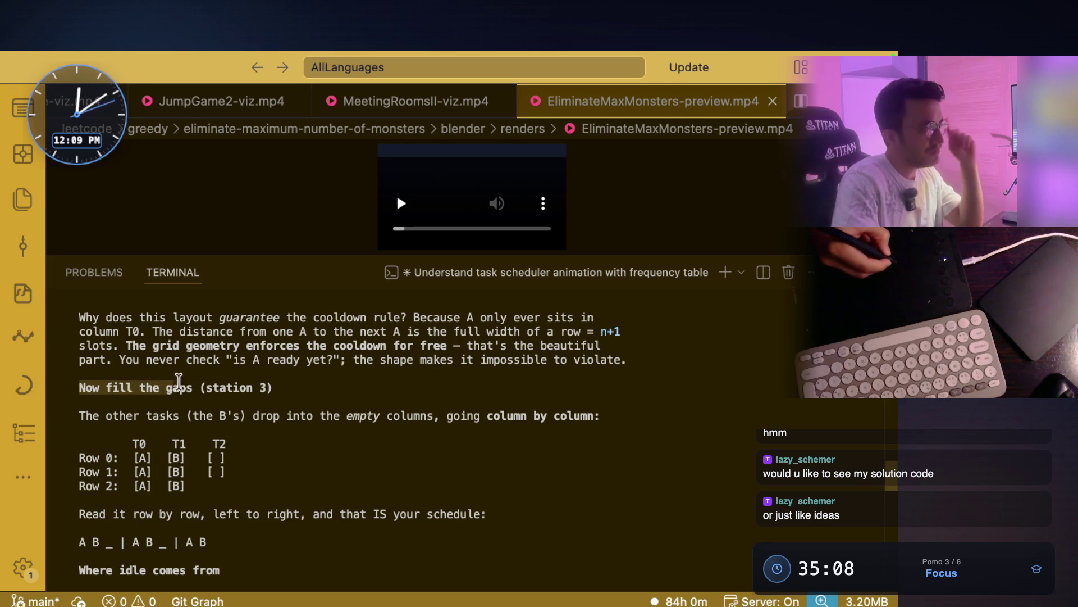
{"action": "left_click_drag", "start_coordinate": [77, 414], "coordinate": [433, 414]}
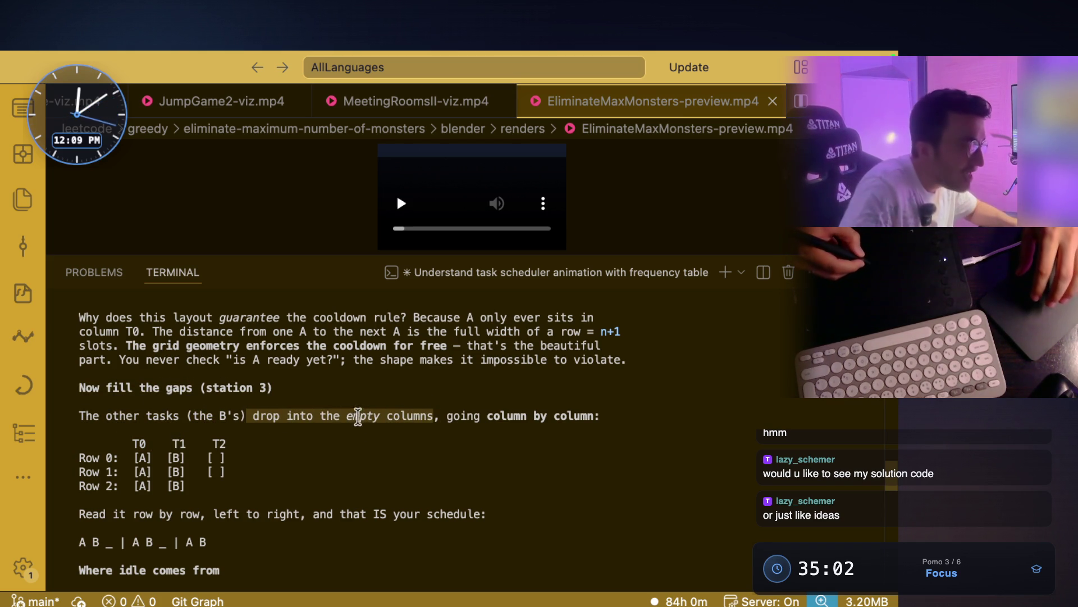
{"action": "left_click_drag", "start_coordinate": [346, 415], "coordinate": [595, 414]}
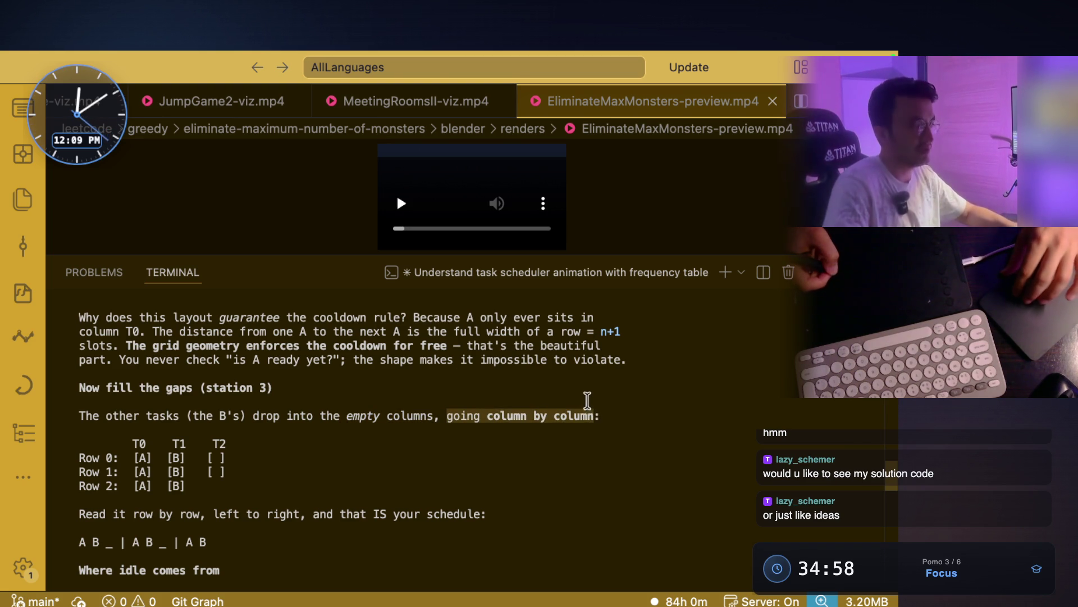
{"action": "scroll", "coordinate": [583, 402], "scroll_direction": "down", "scroll_amount": 3}
{"action": "scroll", "coordinate": [584, 402], "scroll_direction": "down", "scroll_amount": 2}
{"action": "left_click", "coordinate": [150, 444]}
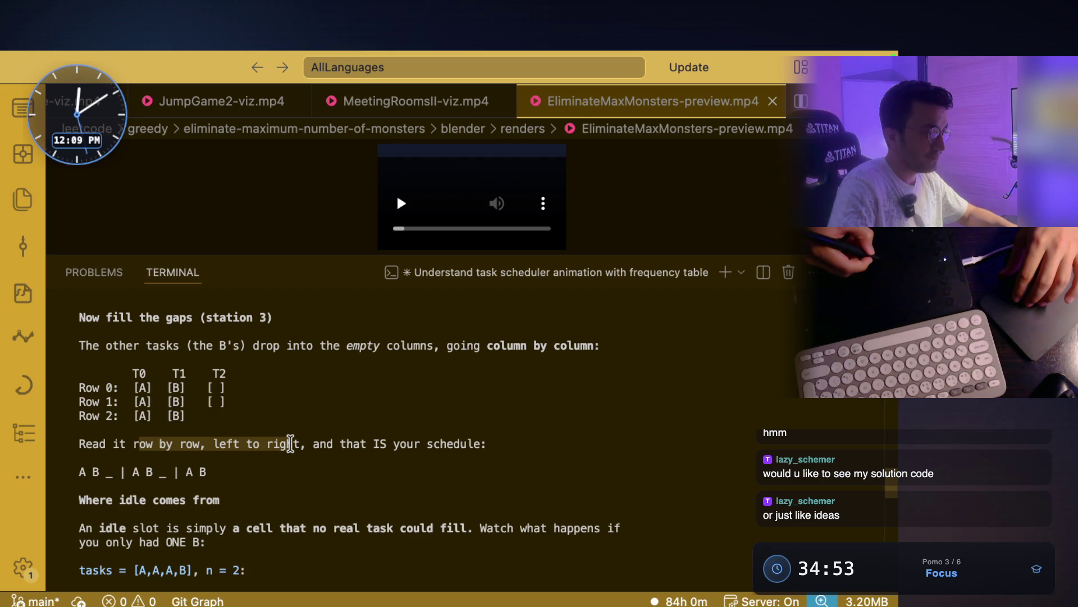
{"action": "left_click_drag", "start_coordinate": [369, 447], "coordinate": [462, 441]}
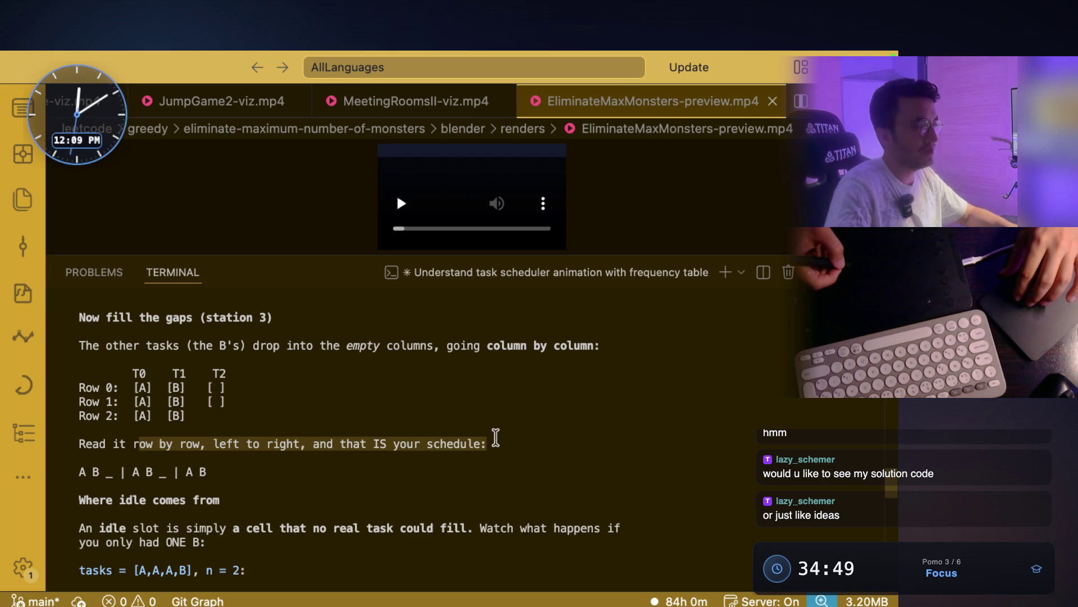
{"action": "left_click_drag", "start_coordinate": [133, 388], "coordinate": [153, 388]}
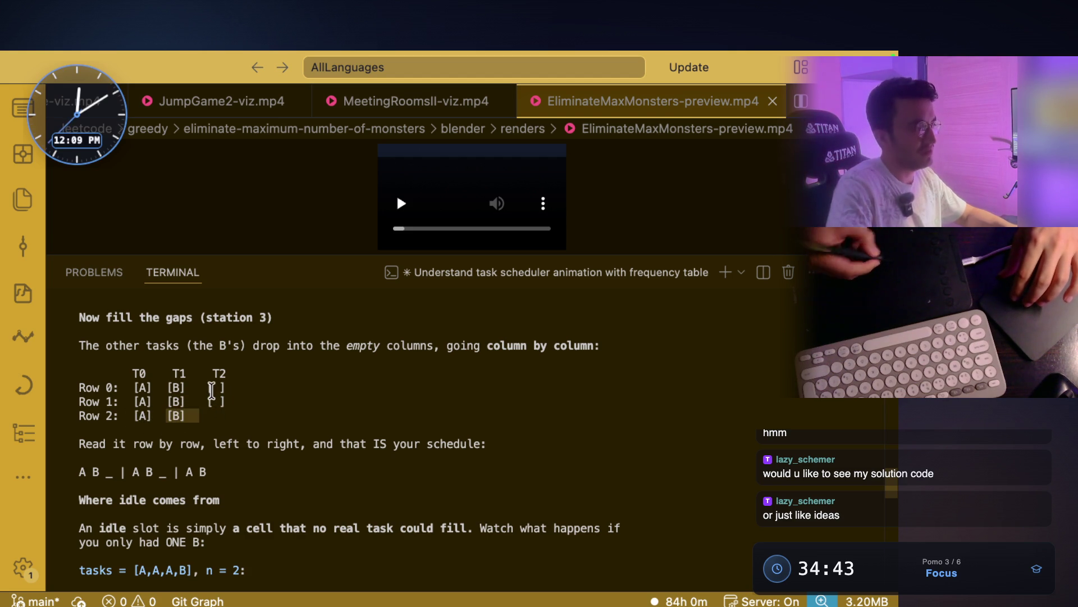
{"action": "scroll", "coordinate": [211, 390], "scroll_direction": "down", "scroll_amount": 3}
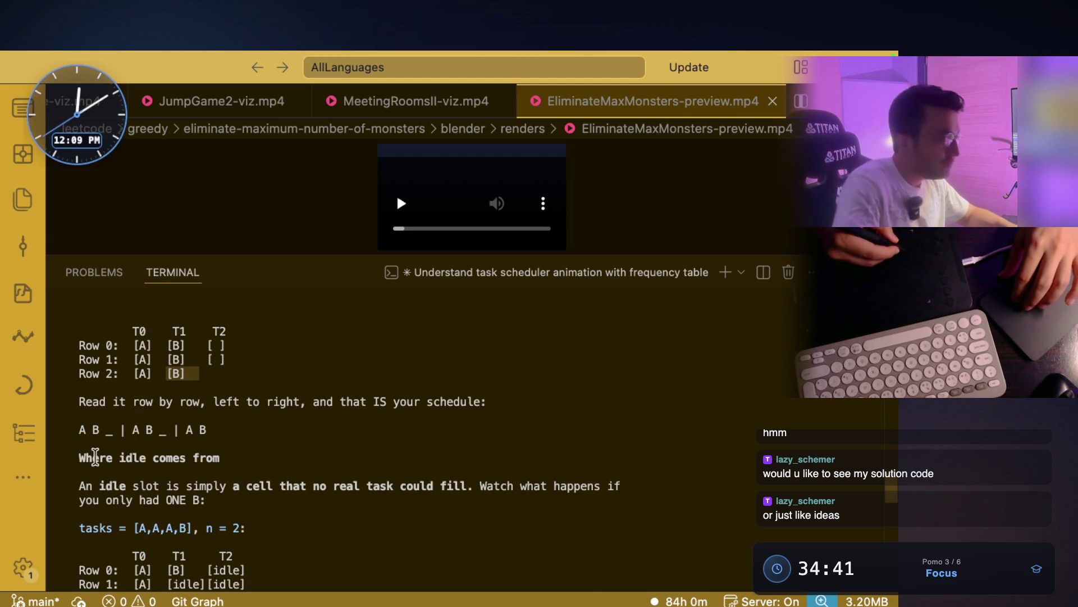
{"action": "left_click_drag", "start_coordinate": [80, 457], "coordinate": [222, 458]}
{"action": "scroll", "coordinate": [233, 431], "scroll_direction": "down", "scroll_amount": 1}
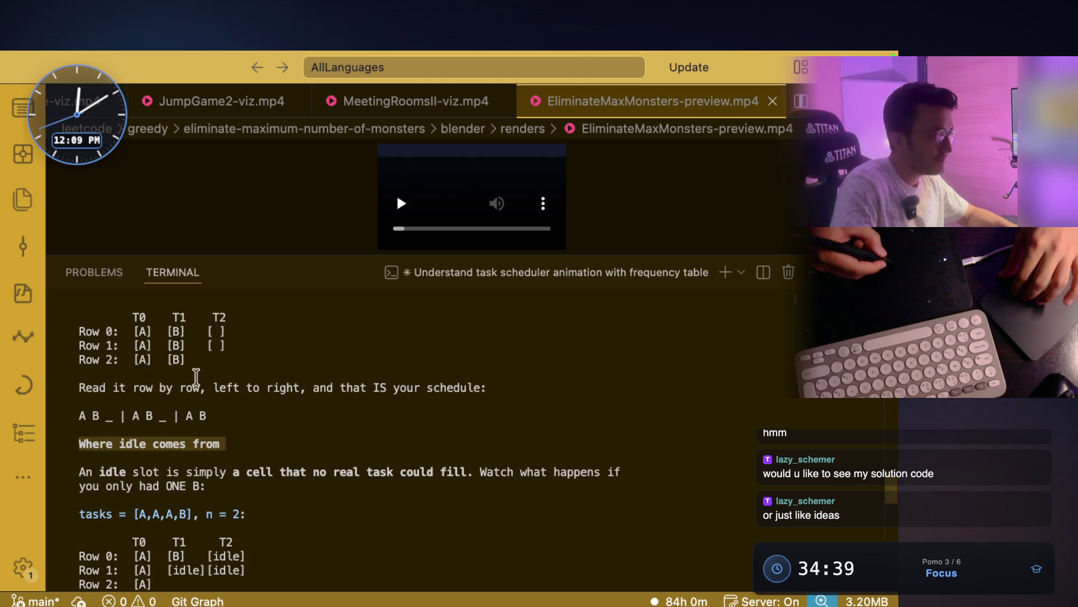
Highlight the T0–T2 grid's empty slots, the idle-slot definition, and the 'only had ONE B' scenario
{"action": "left_click_drag", "start_coordinate": [200, 316], "coordinate": [236, 352]}
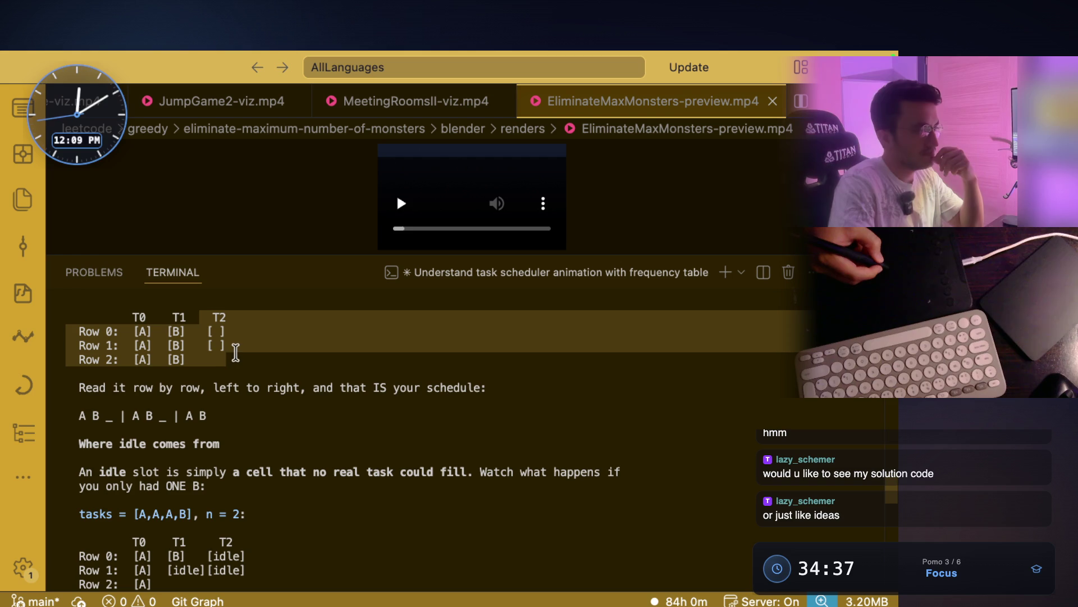
{"action": "left_click_drag", "start_coordinate": [206, 316], "coordinate": [228, 346]}
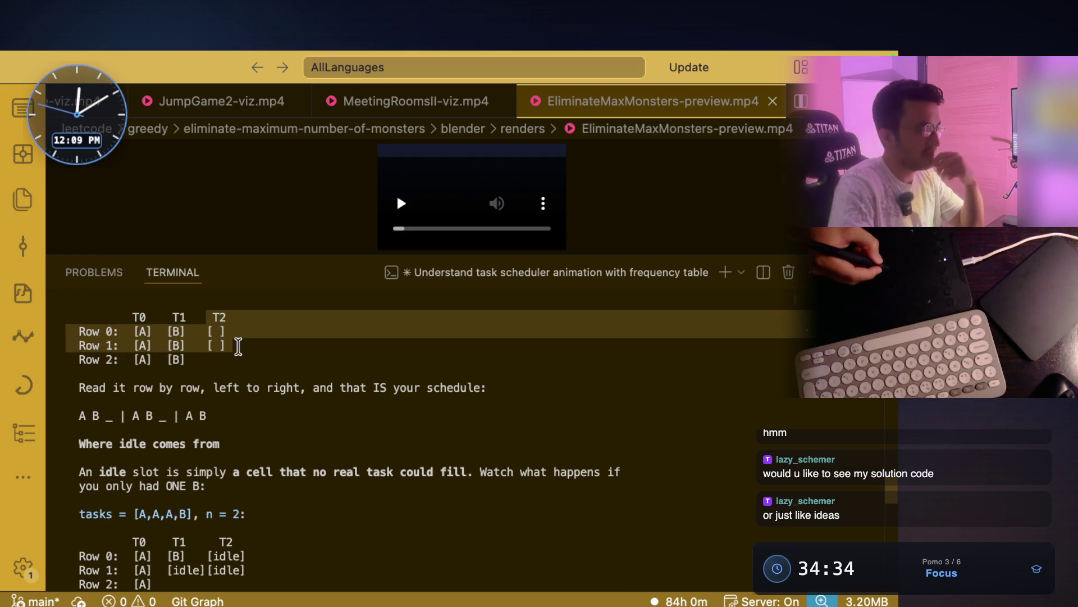
{"action": "left_click_drag", "start_coordinate": [110, 472], "coordinate": [357, 469]}
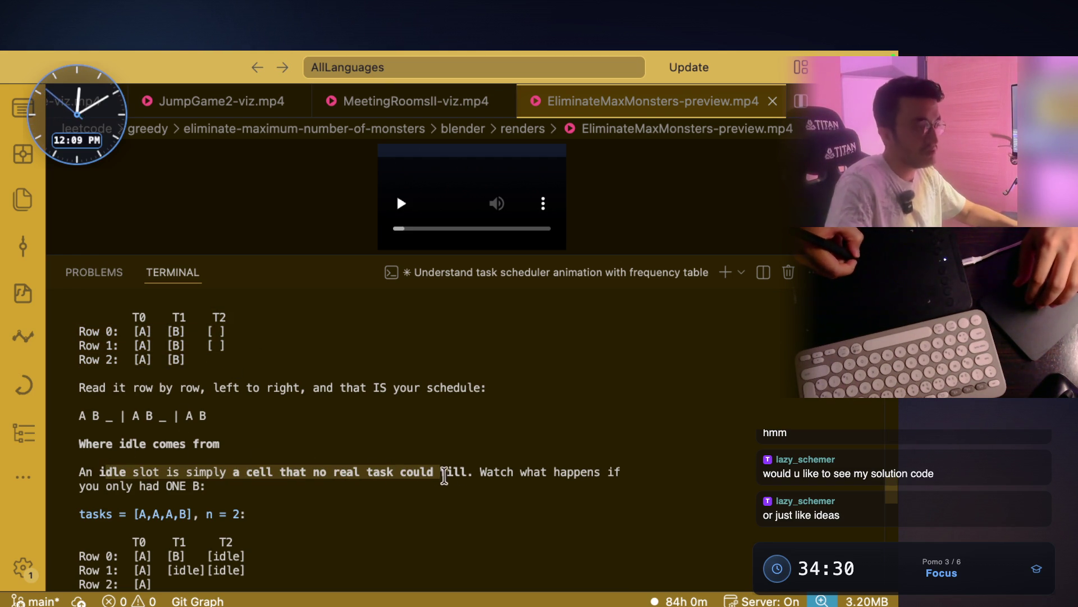
{"action": "left_click_drag", "start_coordinate": [443, 474], "coordinate": [473, 473]}
{"action": "scroll", "coordinate": [498, 356], "scroll_direction": "down", "scroll_amount": 2}
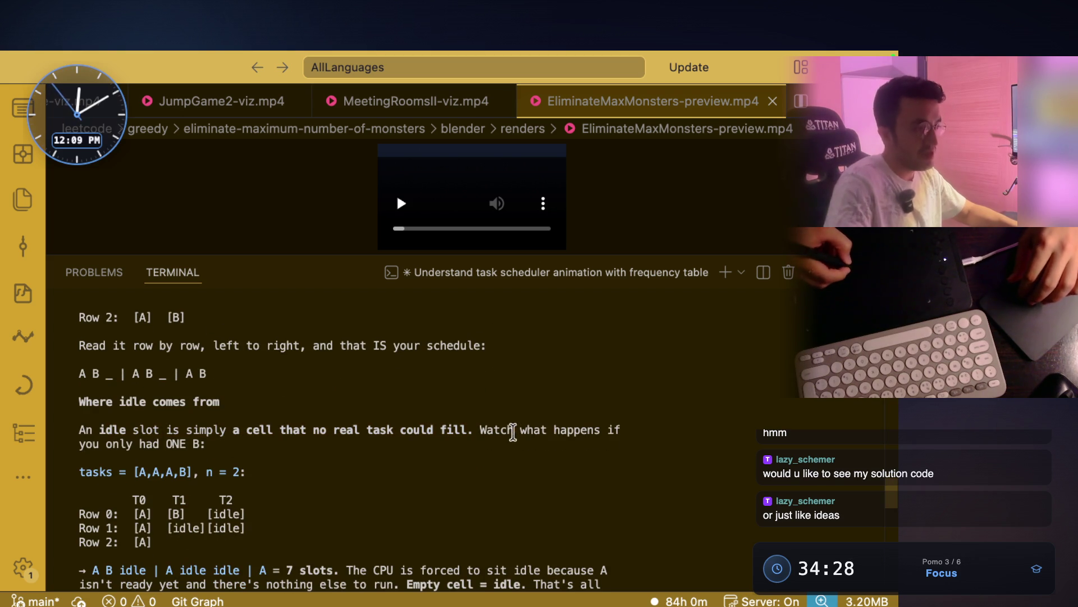
{"action": "left_click_drag", "start_coordinate": [512, 431], "coordinate": [623, 430]}
{"action": "mouse_move", "coordinate": [105, 443]}
{"action": "left_mouse_down"}
{"action": "mouse_move", "coordinate": [205, 444]}
{"action": "mouse_move", "coordinate": [171, 430]}
{"action": "mouse_move", "coordinate": [246, 430]}
{"action": "left_mouse_up"}
{"action": "scroll", "coordinate": [152, 438], "scroll_direction": "down", "scroll_amount": 2}
{"action": "scroll", "coordinate": [142, 431], "scroll_direction": "down", "scroll_amount": 1}
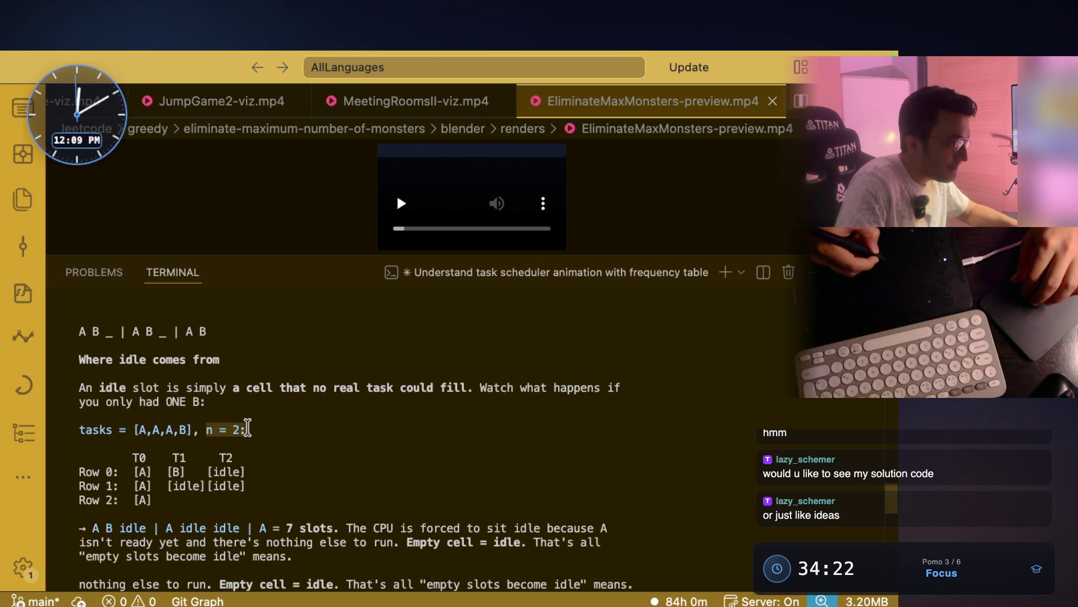
{"action": "scroll", "coordinate": [258, 403], "scroll_direction": "down", "scroll_amount": 1}
{"action": "scroll", "coordinate": [258, 406], "scroll_direction": "down", "scroll_amount": 2}
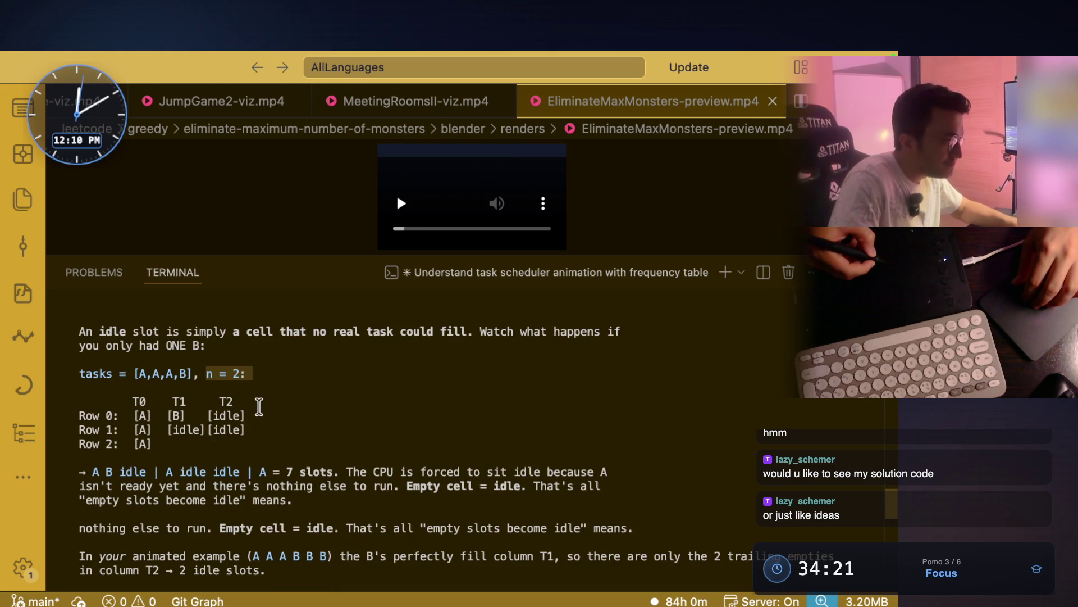
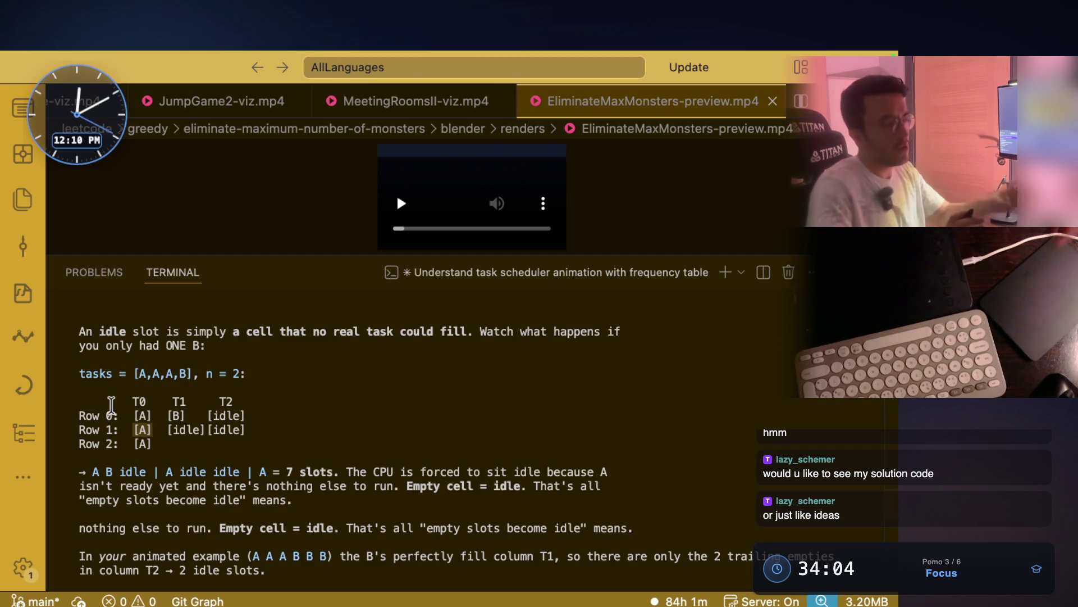
Bring the whiteboard annotation canvas up over the VS Code terminal
{"action": "key", "text": "super+Tab"}
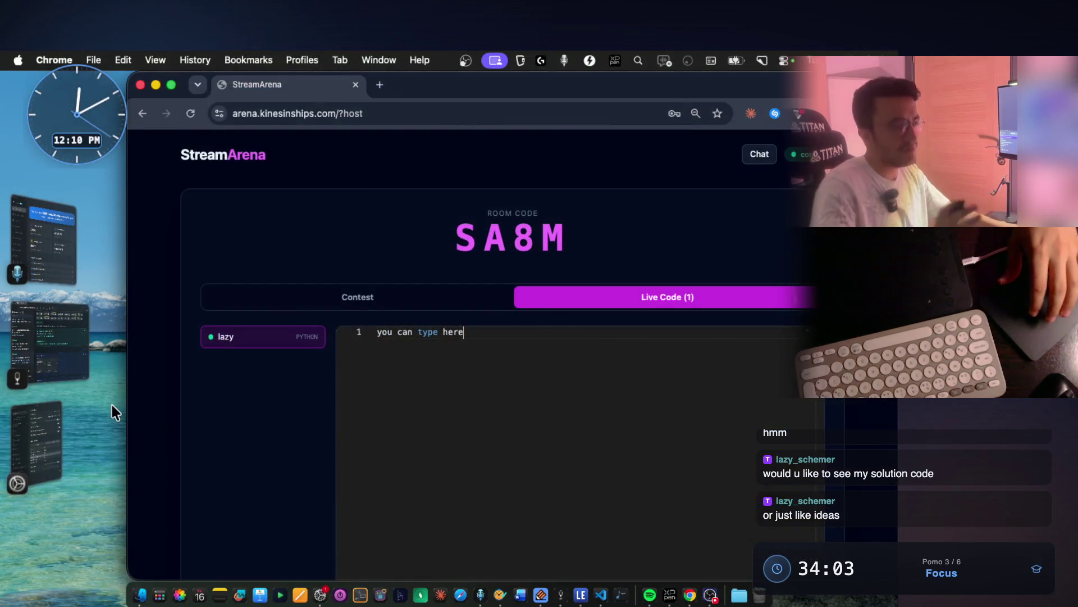
{"action": "key", "text": "super+Tab"}
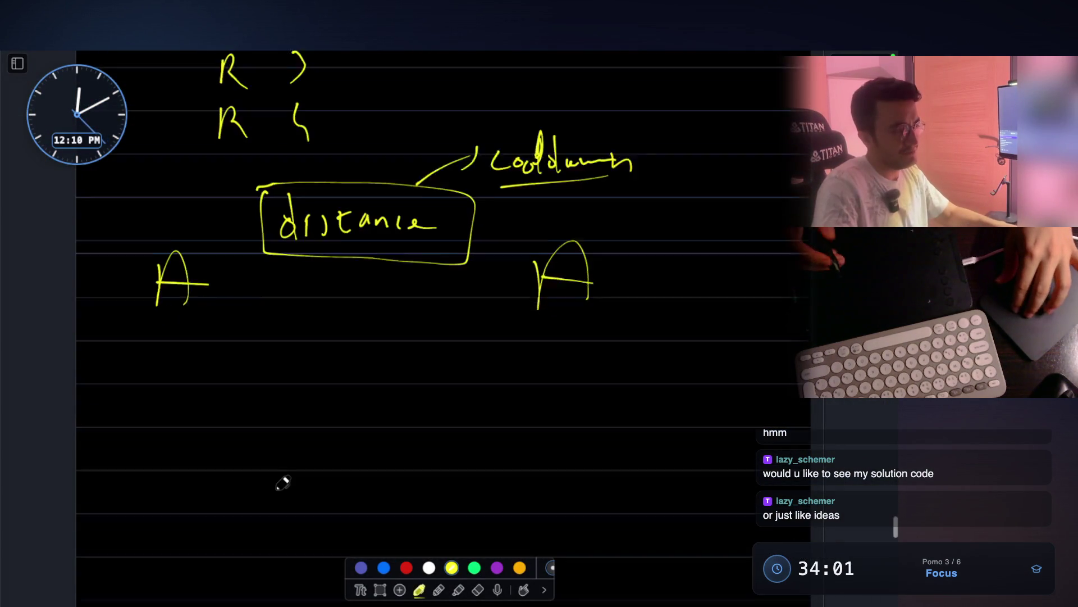
{"action": "scroll", "coordinate": [289, 315], "scroll_direction": "down", "scroll_amount": 2}
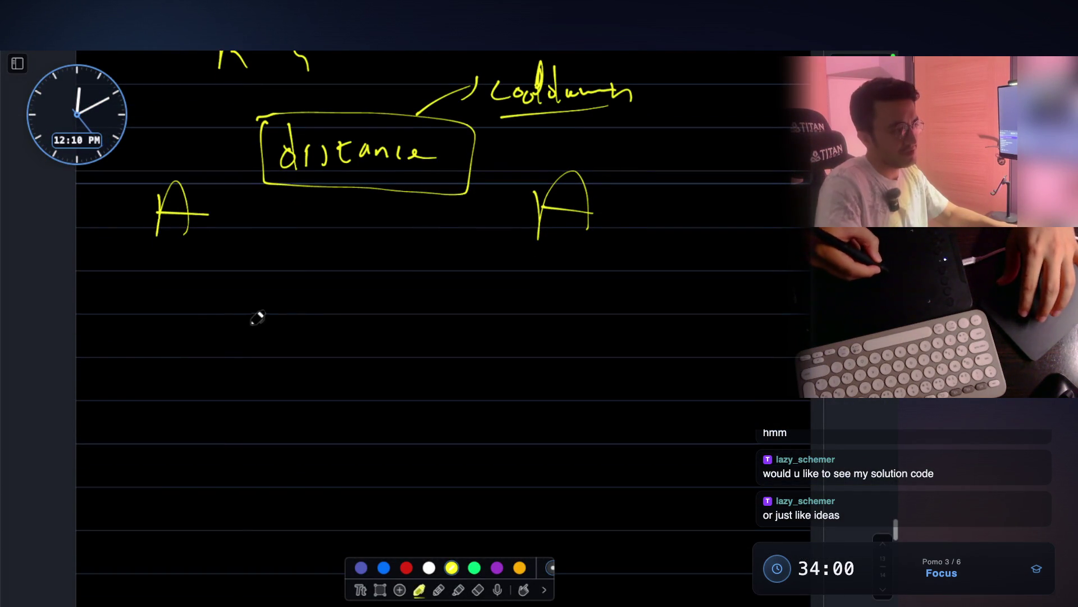
{"action": "mouse_move", "coordinate": [256, 325]}
{"action": "left_mouse_down"}
{"action": "mouse_move", "coordinate": [426, 320]}
{"action": "mouse_move", "coordinate": [216, 344]}
{"action": "left_mouse_up"}
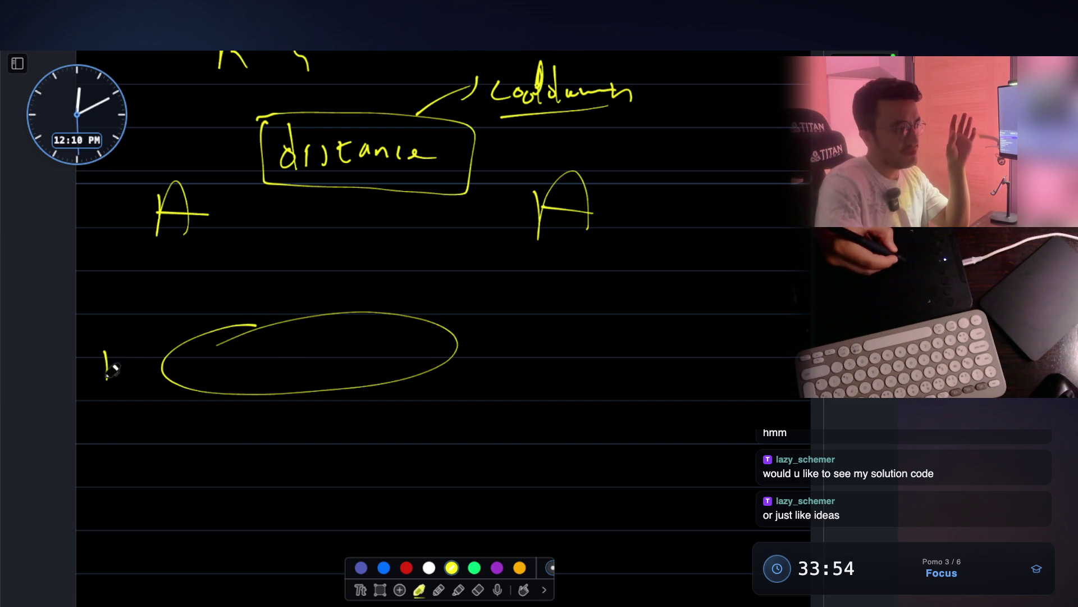
Finish the A and hatch the yellow idle-gap ellipse beside it
{"action": "left_click_drag", "start_coordinate": [102, 362], "coordinate": [138, 361]}
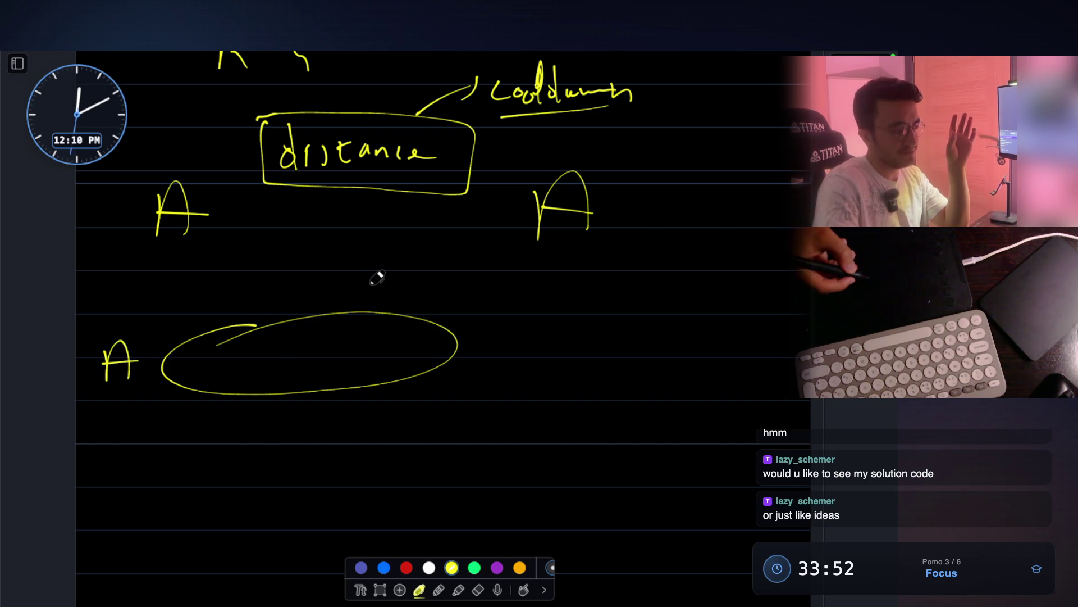
{"action": "left_click_drag", "start_coordinate": [213, 327], "coordinate": [192, 386]}
{"action": "mouse_move", "coordinate": [232, 327]}
{"action": "left_mouse_down"}
{"action": "mouse_move", "coordinate": [212, 386]}
{"action": "mouse_move", "coordinate": [236, 384]}
{"action": "left_mouse_up"}
{"action": "mouse_move", "coordinate": [278, 338]}
{"action": "left_mouse_down"}
{"action": "mouse_move", "coordinate": [276, 354]}
{"action": "mouse_move", "coordinate": [303, 384]}
{"action": "left_mouse_up"}
{"action": "mouse_move", "coordinate": [344, 328]}
{"action": "left_mouse_down"}
{"action": "mouse_move", "coordinate": [322, 386]}
{"action": "mouse_move", "coordinate": [343, 388]}
{"action": "left_mouse_up"}
{"action": "left_click_drag", "start_coordinate": [384, 327], "coordinate": [362, 388]}
{"action": "mouse_move", "coordinate": [406, 331]}
{"action": "left_mouse_down"}
{"action": "mouse_move", "coordinate": [385, 386]}
{"action": "mouse_move", "coordinate": [411, 376]}
{"action": "left_mouse_up"}
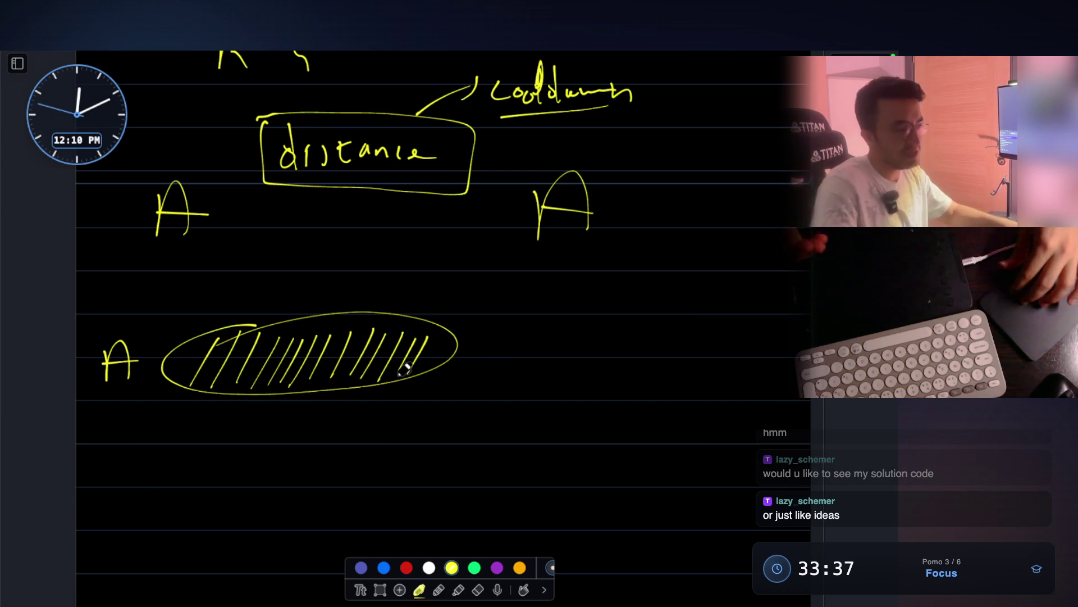
{"action": "scroll", "coordinate": [405, 368], "scroll_direction": "down", "scroll_amount": 2}
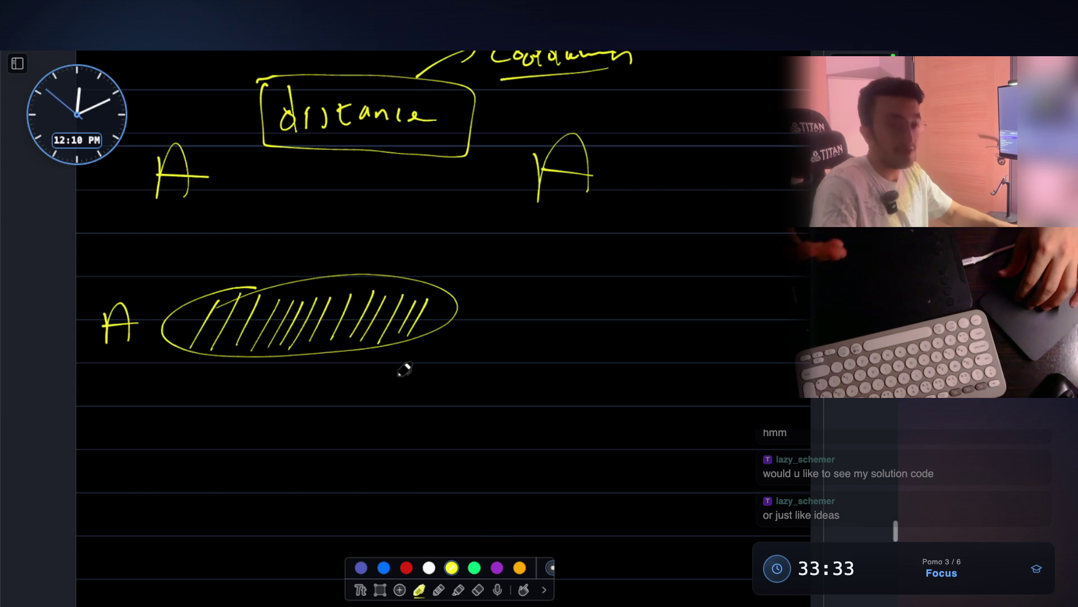
{"action": "scroll", "coordinate": [405, 368], "scroll_direction": "up", "scroll_amount": 1}
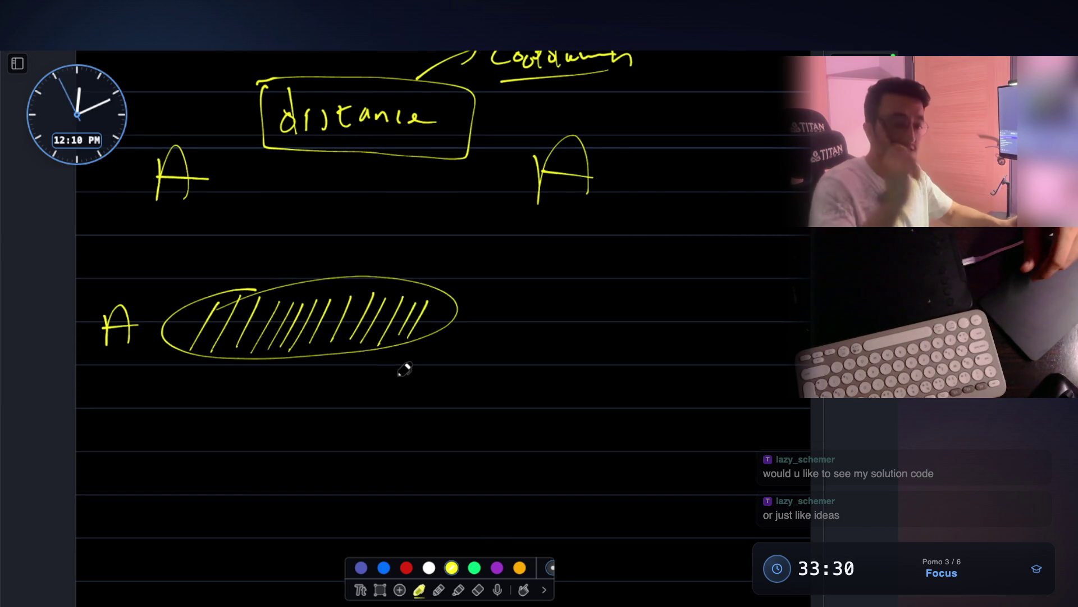
Write a boxed, ticked B and C and a D beneath the ellipse
{"action": "mouse_move", "coordinate": [216, 401]}
{"action": "left_mouse_down"}
{"action": "mouse_move", "coordinate": [234, 406]}
{"action": "mouse_move", "coordinate": [225, 428]}
{"action": "left_mouse_up"}
{"action": "mouse_move", "coordinate": [192, 392]}
{"action": "left_mouse_down"}
{"action": "mouse_move", "coordinate": [264, 446]}
{"action": "mouse_move", "coordinate": [196, 392]}
{"action": "left_mouse_up"}
{"action": "left_click_drag", "start_coordinate": [291, 424], "coordinate": [291, 436]}
{"action": "left_click_drag", "start_coordinate": [368, 399], "coordinate": [367, 431]}
{"action": "left_click_drag", "start_coordinate": [318, 389], "coordinate": [320, 448]}
{"action": "left_click_drag", "start_coordinate": [423, 426], "coordinate": [424, 438]}
{"action": "left_click_drag", "start_coordinate": [450, 389], "coordinate": [451, 434]}
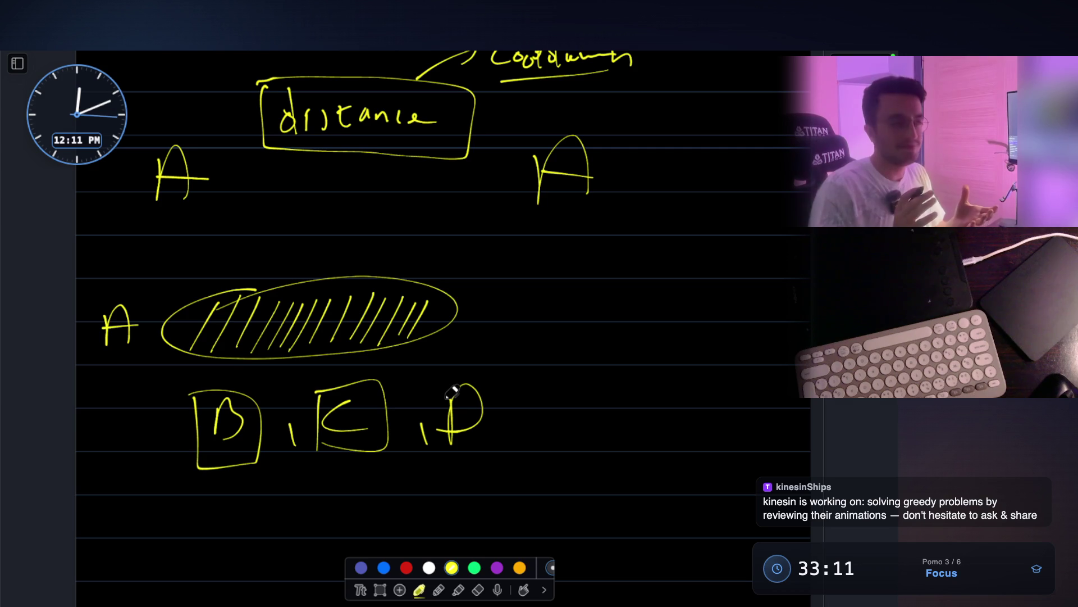
In green, write the word 'highest' and circle it, linked to the boxed A
{"action": "left_click", "coordinate": [474, 566]}
{"action": "mouse_move", "coordinate": [91, 272]}
{"action": "left_mouse_down"}
{"action": "mouse_move", "coordinate": [93, 362]}
{"action": "mouse_move", "coordinate": [90, 281]}
{"action": "left_mouse_up"}
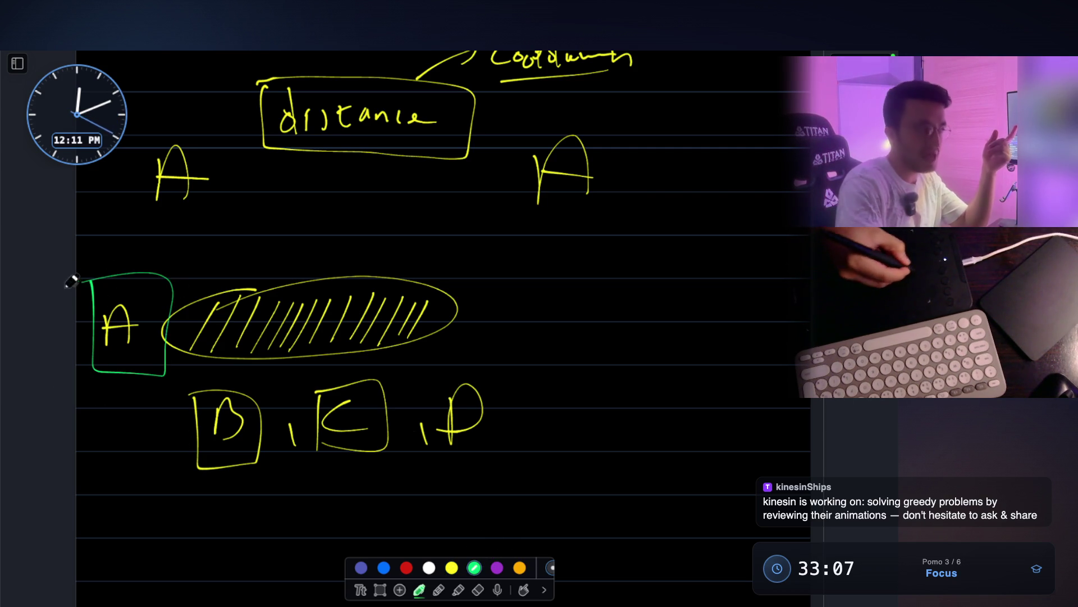
{"action": "scroll", "coordinate": [129, 309], "scroll_direction": "down", "scroll_amount": 3}
{"action": "left_click_drag", "start_coordinate": [202, 473], "coordinate": [204, 510]}
{"action": "left_click_drag", "start_coordinate": [112, 319], "coordinate": [185, 492]}
{"action": "left_click_drag", "start_coordinate": [187, 480], "coordinate": [165, 518]}
{"action": "scroll", "coordinate": [334, 421], "scroll_direction": "down", "scroll_amount": 3}
{"action": "scroll", "coordinate": [319, 356], "scroll_direction": "down", "scroll_amount": 2}
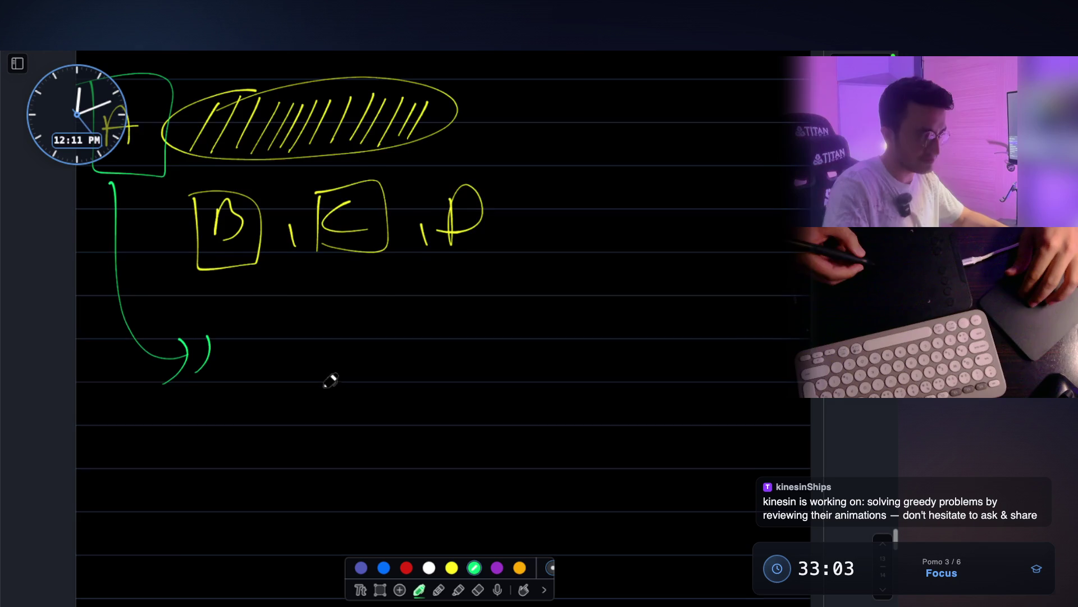
{"action": "mouse_move", "coordinate": [249, 332]}
{"action": "left_mouse_down"}
{"action": "mouse_move", "coordinate": [248, 388]}
{"action": "mouse_move", "coordinate": [288, 387]}
{"action": "left_mouse_up"}
{"action": "left_click_drag", "start_coordinate": [305, 368], "coordinate": [294, 406]}
{"action": "mouse_move", "coordinate": [318, 333]}
{"action": "left_mouse_down"}
{"action": "mouse_move", "coordinate": [330, 389]}
{"action": "mouse_move", "coordinate": [392, 384]}
{"action": "left_mouse_up"}
{"action": "left_click_drag", "start_coordinate": [384, 368], "coordinate": [403, 365]}
{"action": "mouse_move", "coordinate": [437, 304]}
{"action": "left_mouse_down"}
{"action": "mouse_move", "coordinate": [248, 446]}
{"action": "mouse_move", "coordinate": [252, 332]}
{"action": "mouse_move", "coordinate": [248, 377]}
{"action": "left_mouse_up"}
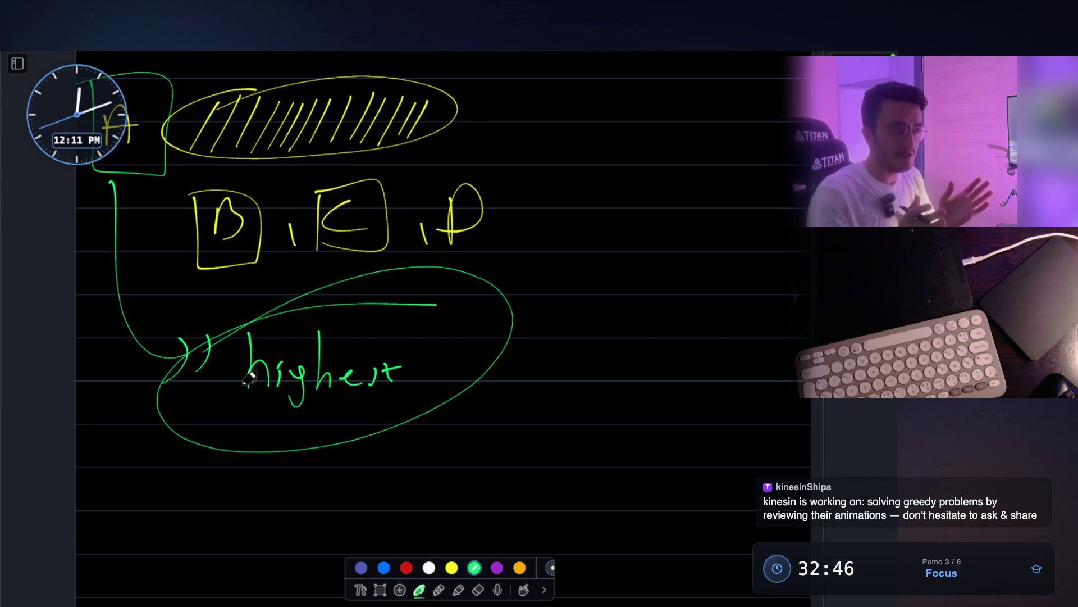
Add two underlines beneath the boxed B
{"action": "mouse_move", "coordinate": [259, 269]}
{"action": "left_mouse_down"}
{"action": "mouse_move", "coordinate": [206, 287]}
{"action": "mouse_move", "coordinate": [258, 271]}
{"action": "left_mouse_up"}
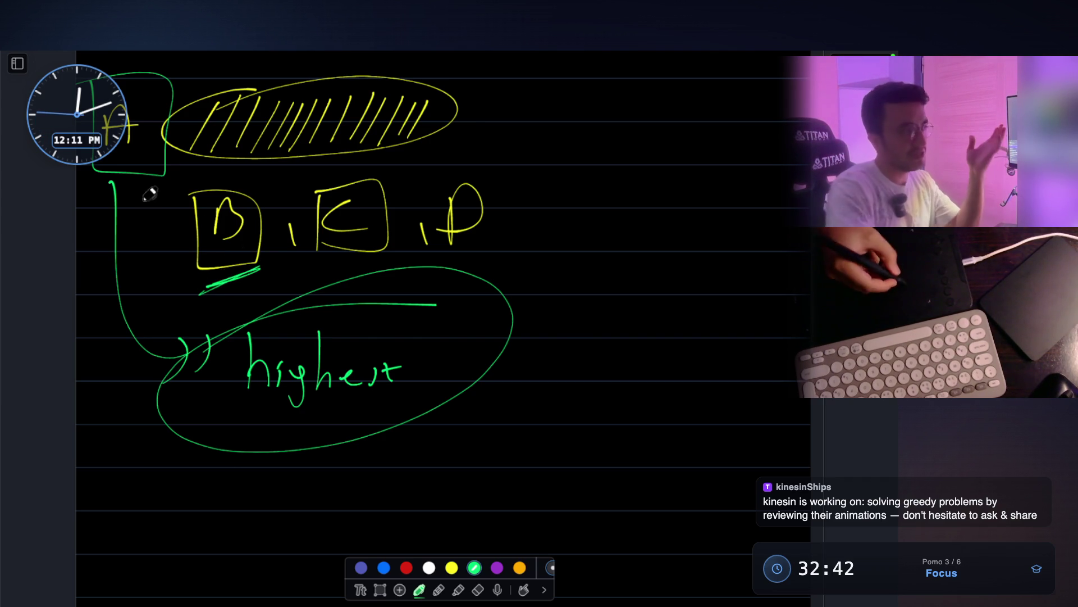
{"action": "left_click_drag", "start_coordinate": [123, 210], "coordinate": [169, 175]}
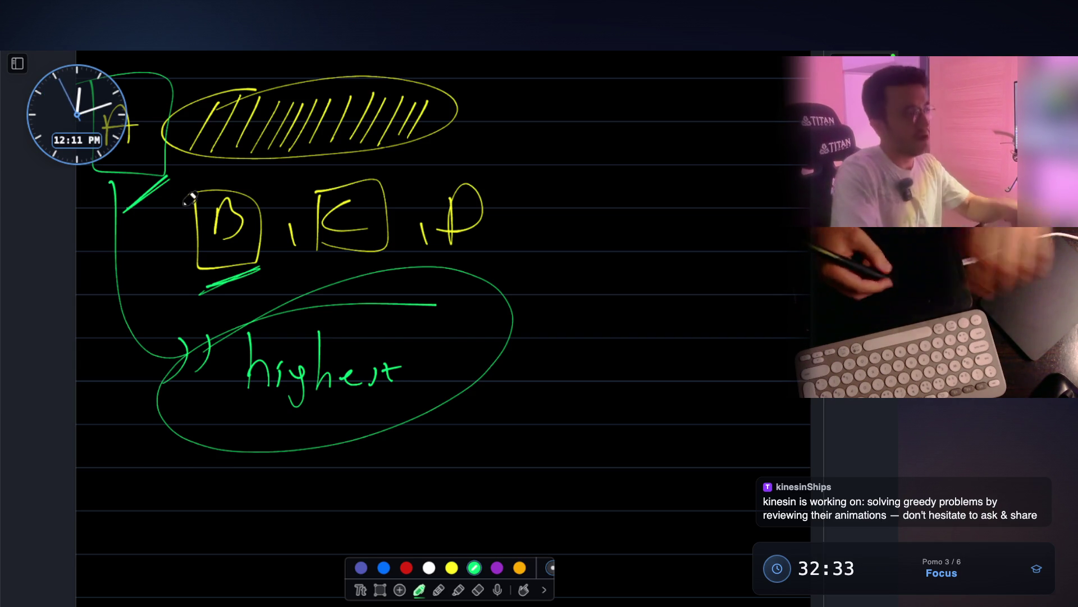
{"action": "scroll", "coordinate": [193, 373], "scroll_direction": "down", "scroll_amount": 5}
{"action": "mouse_move", "coordinate": [189, 384]}
{"action": "left_mouse_down"}
{"action": "mouse_move", "coordinate": [219, 412]}
{"action": "mouse_move", "coordinate": [234, 399]}
{"action": "mouse_move", "coordinate": [282, 440]}
{"action": "left_mouse_up"}
{"action": "scroll", "coordinate": [241, 362], "scroll_direction": "up", "scroll_amount": 1}
{"action": "scroll", "coordinate": [241, 361], "scroll_direction": "up", "scroll_amount": 4}
{"action": "scroll", "coordinate": [286, 405], "scroll_direction": "down", "scroll_amount": 3}
Finish the green A B C row and write a boxed n=2 beside it
{"action": "left_click_drag", "start_coordinate": [369, 411], "coordinate": [381, 440]}
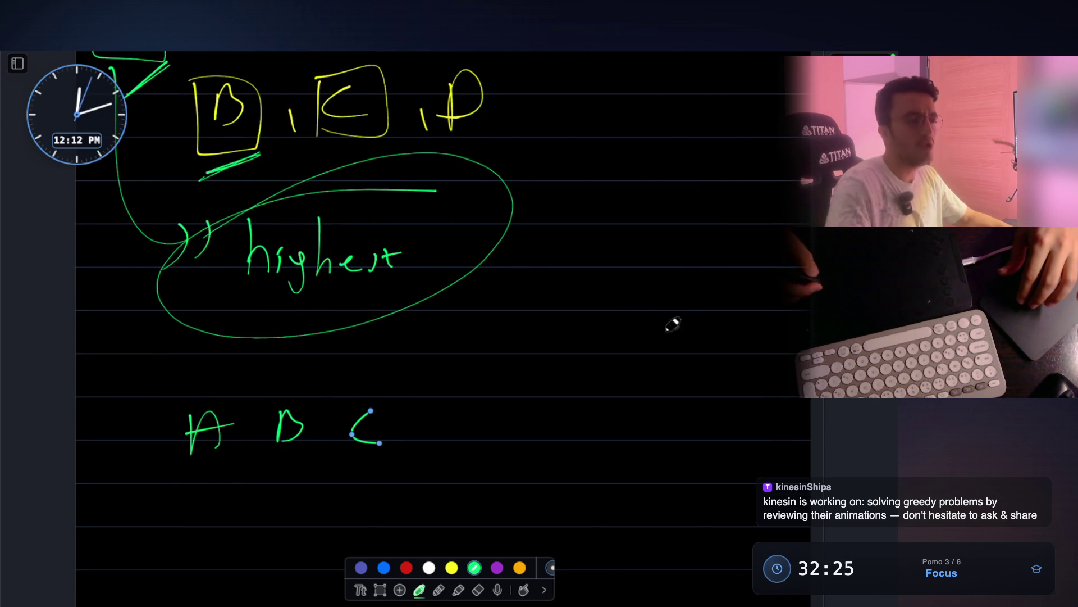
{"action": "left_click_drag", "start_coordinate": [665, 322], "coordinate": [721, 333]}
{"action": "mouse_move", "coordinate": [619, 357]}
{"action": "left_mouse_down"}
{"action": "mouse_move", "coordinate": [694, 295]}
{"action": "mouse_move", "coordinate": [611, 362]}
{"action": "left_mouse_up"}
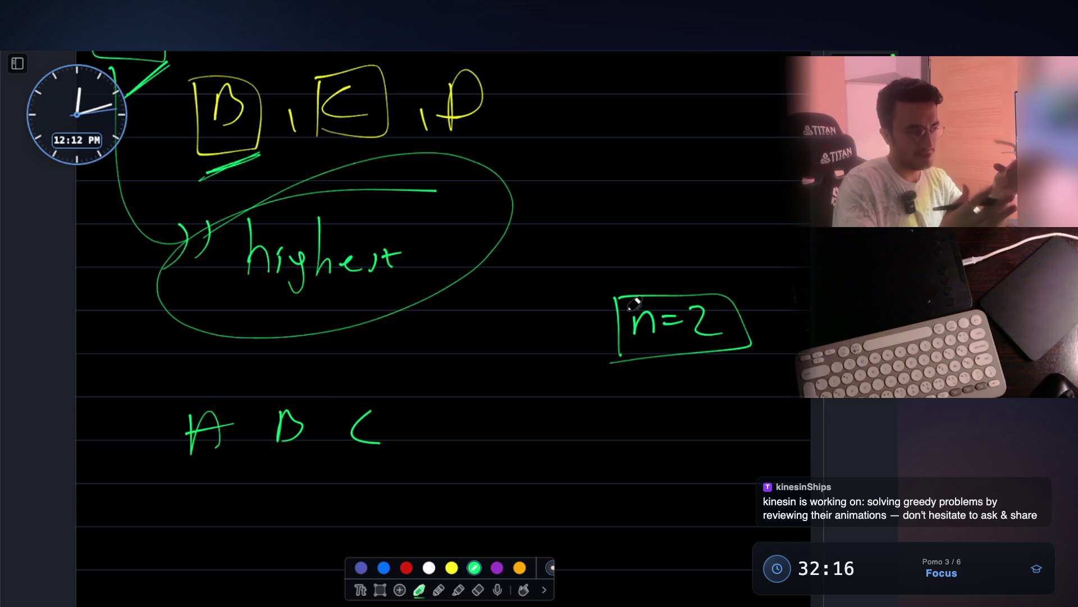
Underline the A, write %2 after C, and undo the box drawn around A
{"action": "left_click_drag", "start_coordinate": [180, 464], "coordinate": [229, 459]}
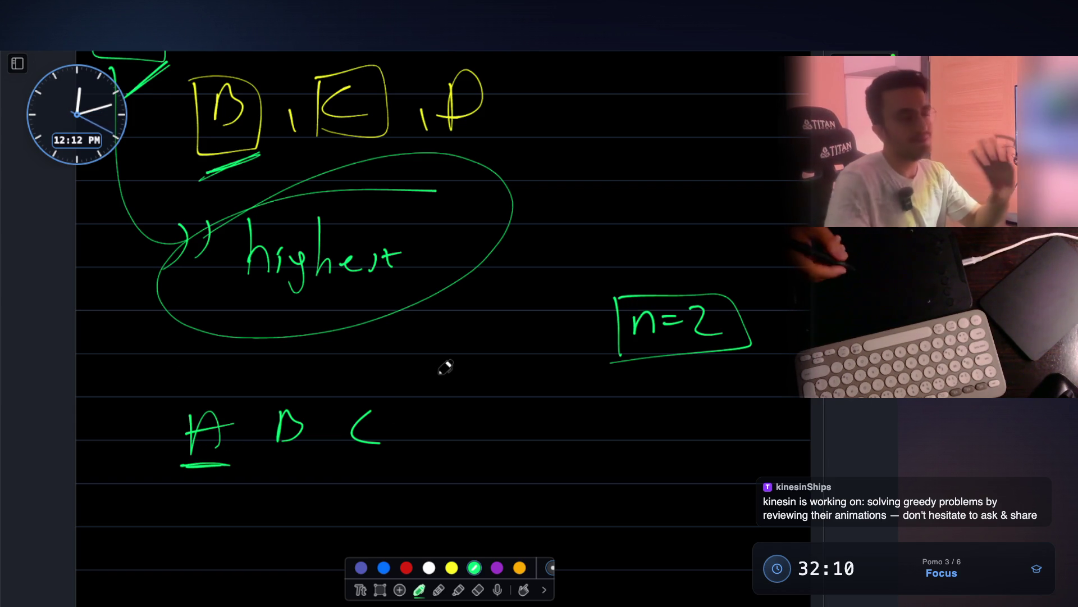
{"action": "mouse_move", "coordinate": [518, 428]}
{"action": "left_mouse_down"}
{"action": "mouse_move", "coordinate": [508, 440]}
{"action": "mouse_move", "coordinate": [583, 464]}
{"action": "left_mouse_up"}
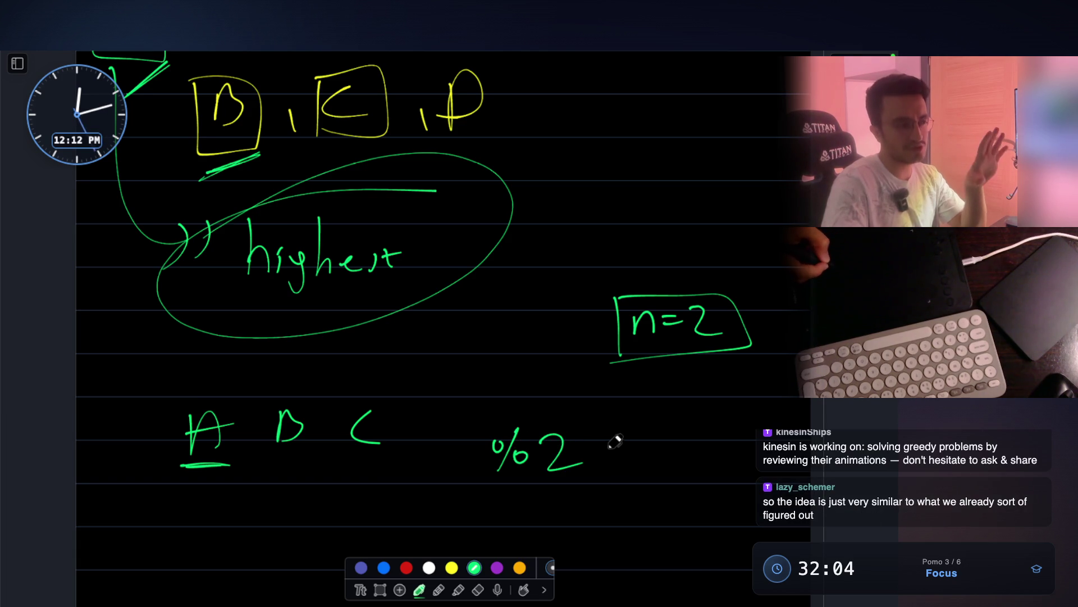
{"action": "mouse_move", "coordinate": [166, 401]}
{"action": "left_mouse_down"}
{"action": "mouse_move", "coordinate": [166, 478]}
{"action": "mouse_move", "coordinate": [200, 465]}
{"action": "left_mouse_up"}
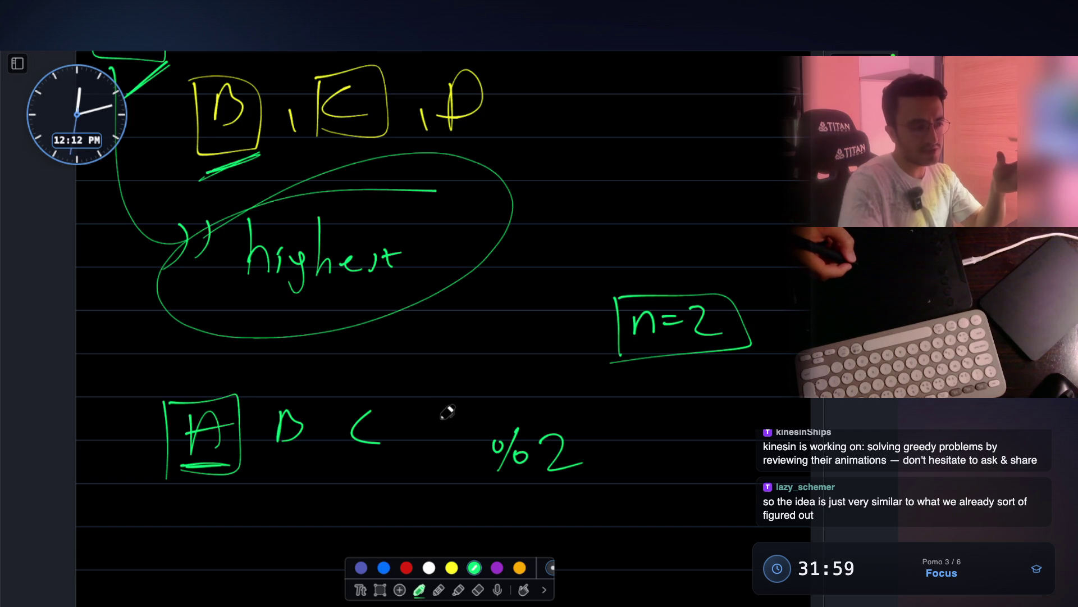
{"action": "scroll", "coordinate": [449, 373], "scroll_direction": "down", "scroll_amount": 3}
{"action": "left_click_drag", "start_coordinate": [455, 384], "coordinate": [459, 422]}
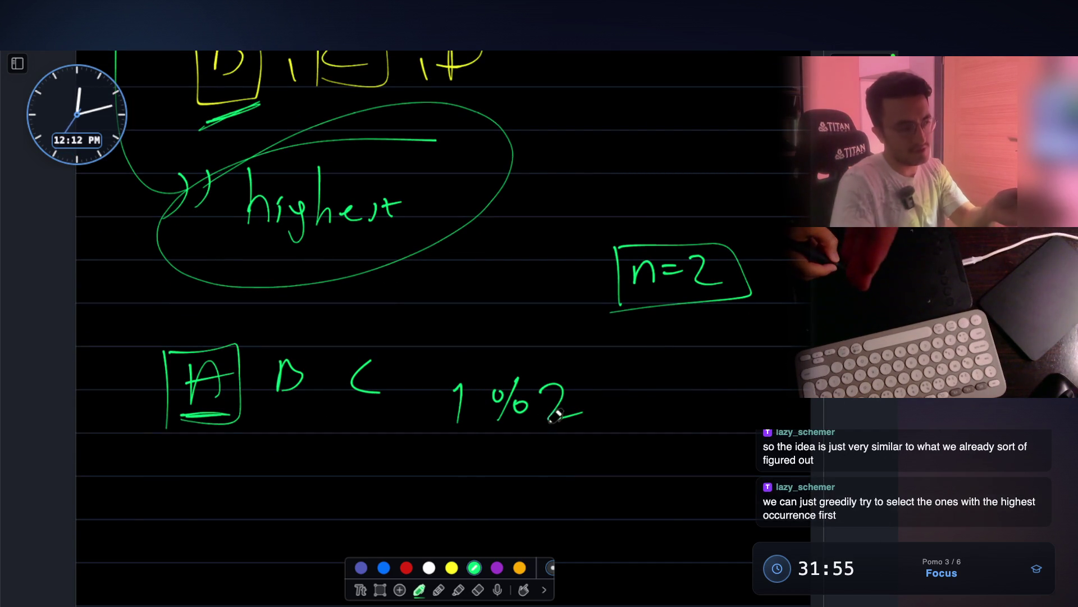
{"action": "key", "text": "ctrl+z"}
{"action": "key", "text": "ctrl+z"}
{"action": "key", "text": "ctrl+z"}
Erase the percent marks before the 2 and write a 3 under the A
{"action": "left_click", "coordinate": [477, 589]}
{"action": "mouse_move", "coordinate": [540, 388]}
{"action": "left_mouse_down"}
{"action": "mouse_move", "coordinate": [559, 413]}
{"action": "mouse_move", "coordinate": [611, 441]}
{"action": "left_mouse_up"}
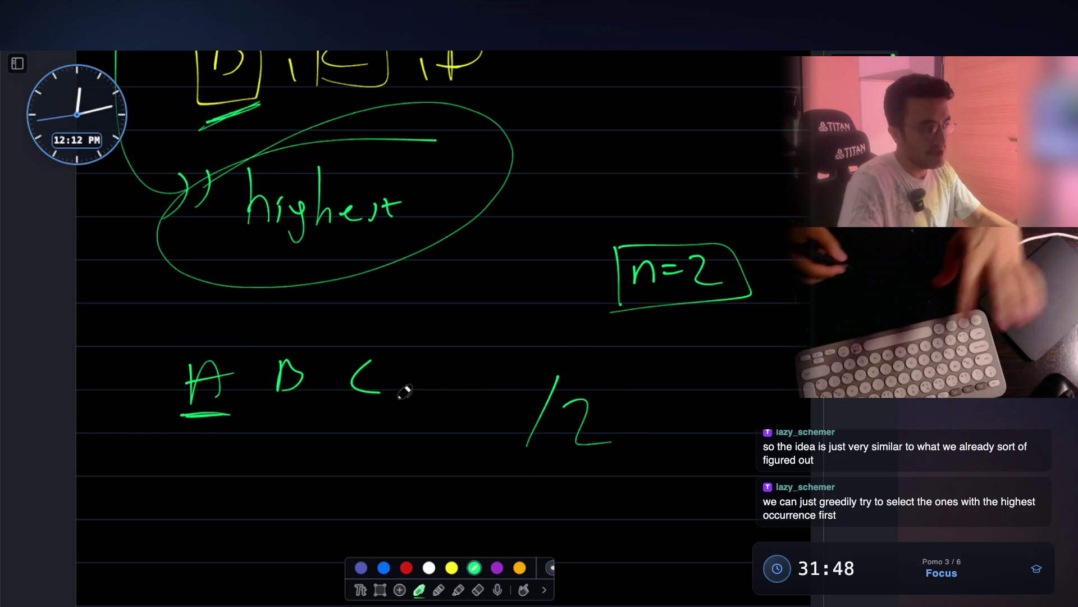
{"action": "left_click_drag", "start_coordinate": [190, 438], "coordinate": [207, 441]}
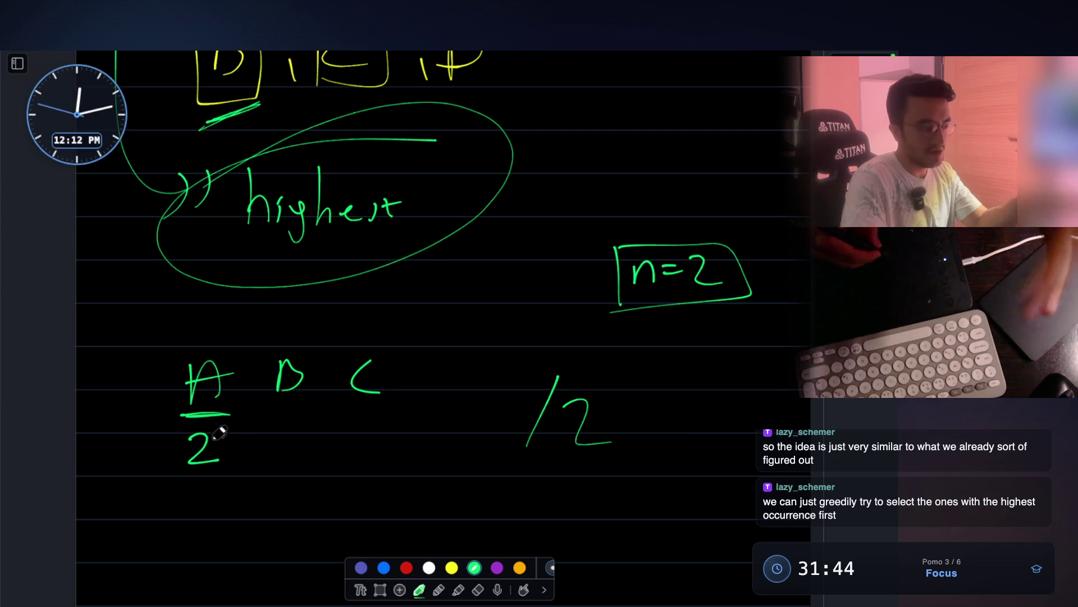
{"action": "key", "text": "ctrl+z"}
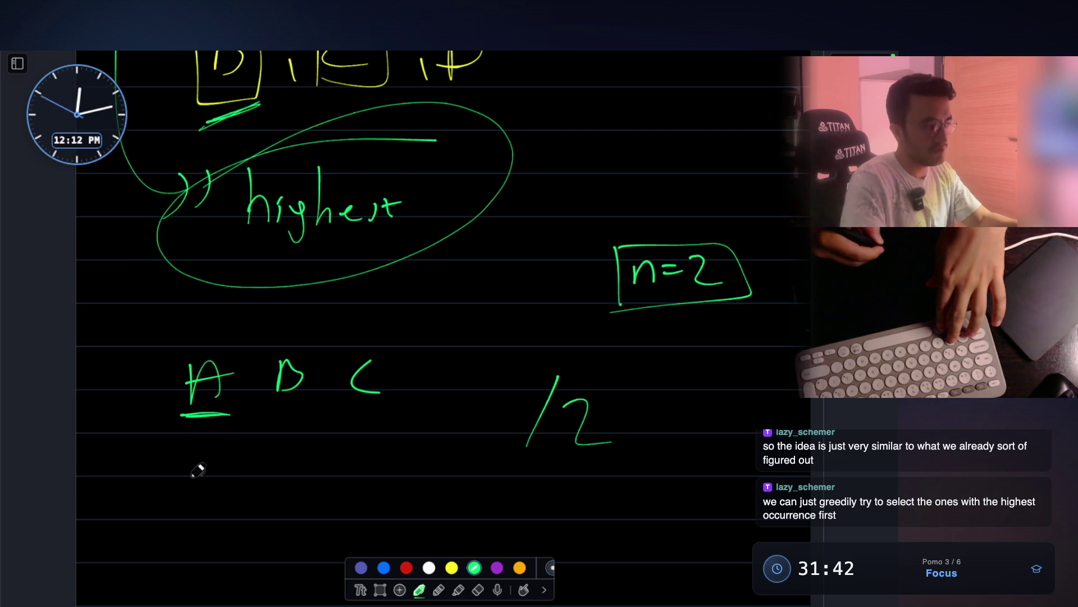
{"action": "left_click_drag", "start_coordinate": [181, 441], "coordinate": [172, 509]}
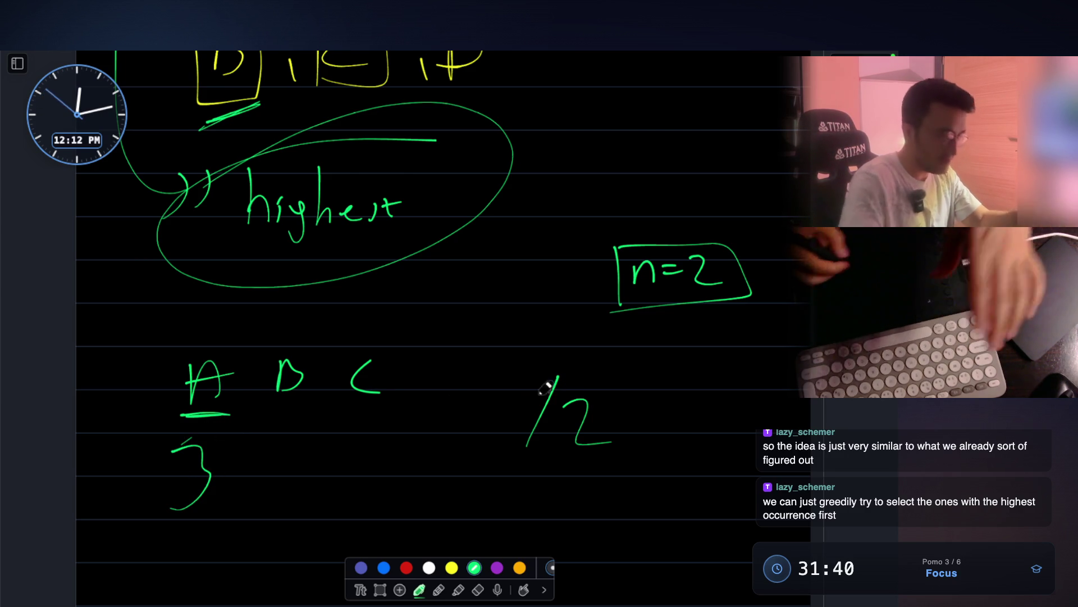
Write 2/2 = 7, put counts 1 and 0 under B and C, and link them with a curve
{"action": "left_click_drag", "start_coordinate": [648, 420], "coordinate": [670, 418]}
{"action": "mouse_move", "coordinate": [648, 429]}
{"action": "left_mouse_down"}
{"action": "mouse_move", "coordinate": [671, 427]}
{"action": "mouse_move", "coordinate": [722, 462]}
{"action": "left_mouse_up"}
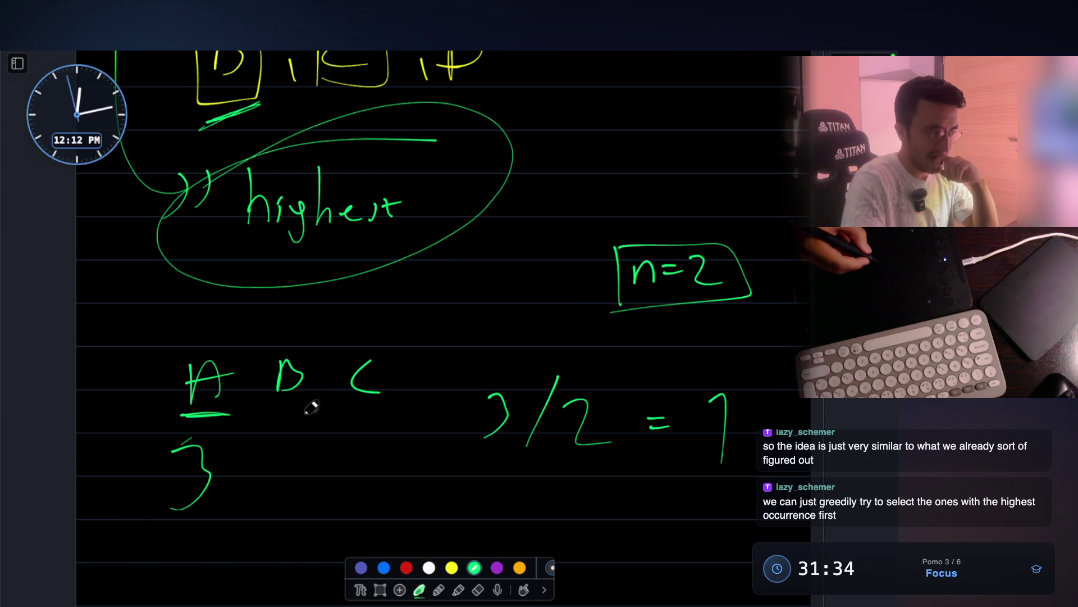
{"action": "left_click_drag", "start_coordinate": [487, 399], "coordinate": [510, 434]}
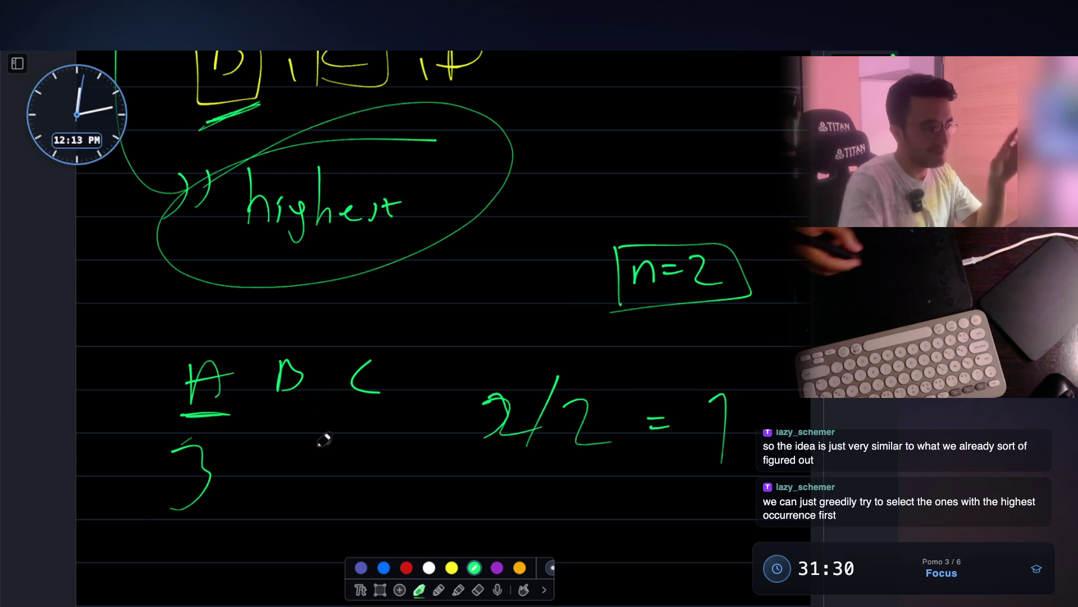
{"action": "left_click_drag", "start_coordinate": [280, 425], "coordinate": [284, 459]}
{"action": "left_click_drag", "start_coordinate": [363, 427], "coordinate": [364, 415]}
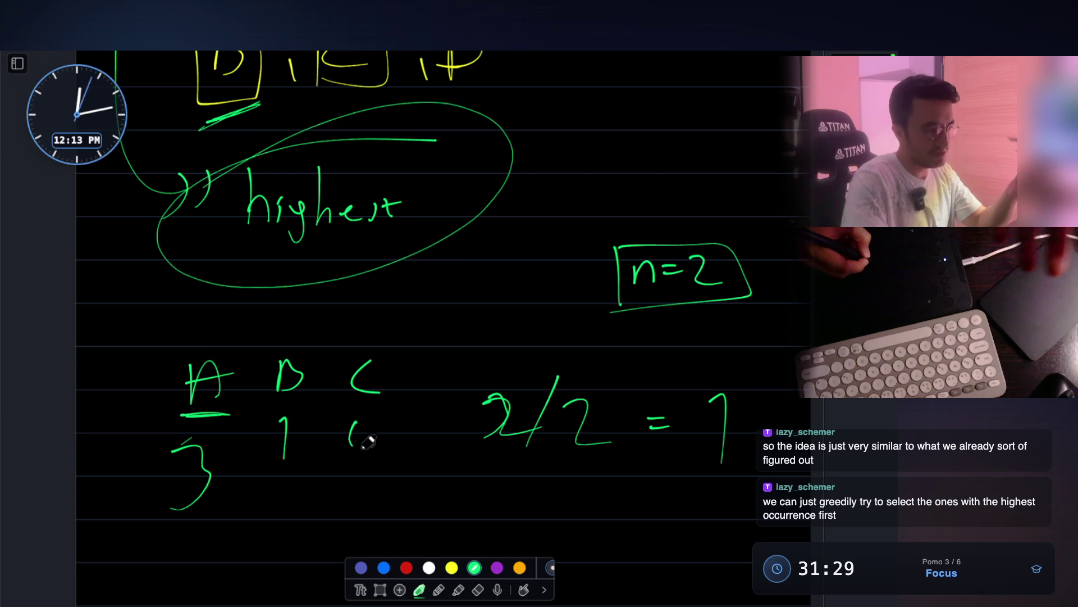
{"action": "left_click_drag", "start_coordinate": [285, 468], "coordinate": [383, 455]}
Draw an arrow below 2/2 = 7 ending in a 0
{"action": "mouse_move", "coordinate": [529, 508]}
{"action": "left_mouse_down"}
{"action": "mouse_move", "coordinate": [600, 516]}
{"action": "mouse_move", "coordinate": [619, 533]}
{"action": "left_mouse_up"}
{"action": "mouse_move", "coordinate": [662, 510]}
{"action": "left_mouse_down"}
{"action": "mouse_move", "coordinate": [674, 531]}
{"action": "mouse_move", "coordinate": [675, 506]}
{"action": "left_mouse_up"}
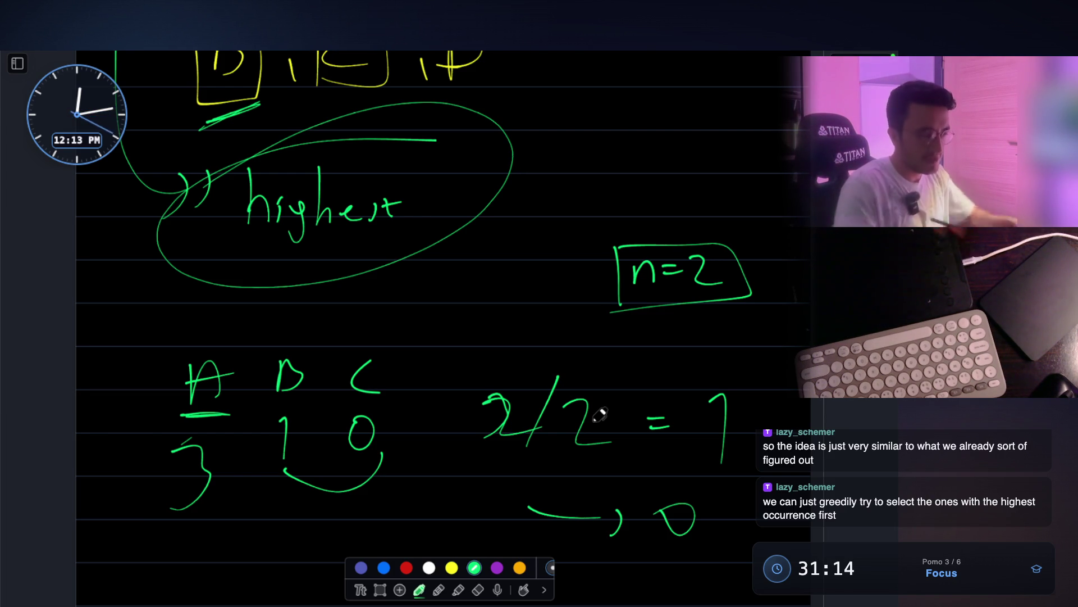
{"action": "scroll", "coordinate": [601, 412], "scroll_direction": "down", "scroll_amount": 1}
{"action": "scroll", "coordinate": [385, 380], "scroll_direction": "down", "scroll_amount": 4}
Write question 1 in green: 'Should we decide for each task?'
{"action": "left_click_drag", "start_coordinate": [244, 376], "coordinate": [244, 413]}
{"action": "mouse_move", "coordinate": [246, 395]}
{"action": "left_mouse_down"}
{"action": "mouse_move", "coordinate": [278, 389]}
{"action": "mouse_move", "coordinate": [271, 428]}
{"action": "left_mouse_up"}
{"action": "left_click_drag", "start_coordinate": [331, 377], "coordinate": [335, 408]}
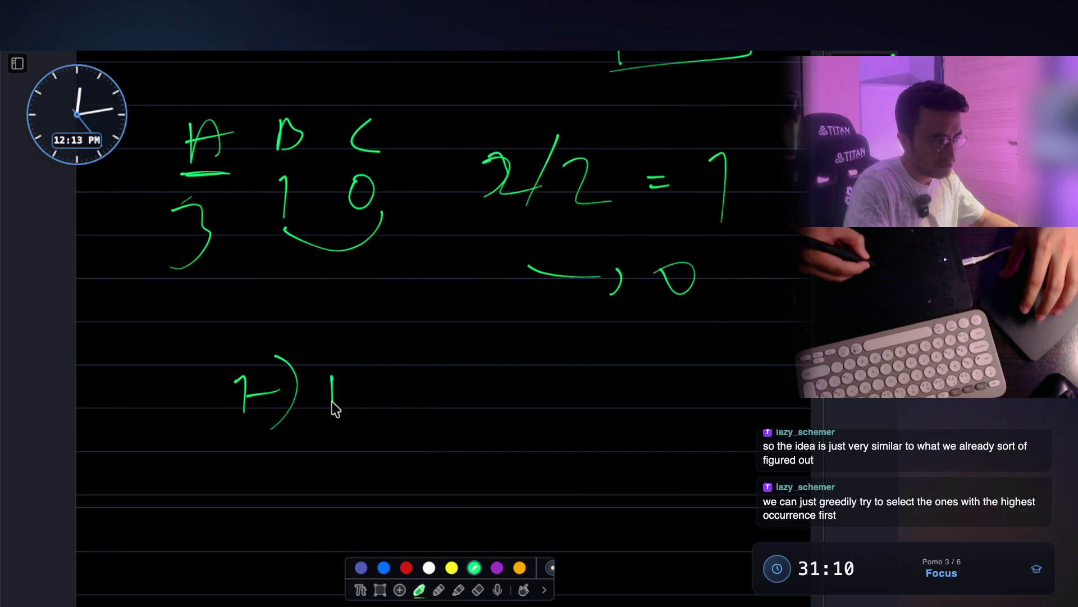
{"action": "left_click_drag", "start_coordinate": [340, 364], "coordinate": [331, 411]}
{"action": "mouse_move", "coordinate": [350, 363]}
{"action": "left_mouse_down"}
{"action": "mouse_move", "coordinate": [364, 403]}
{"action": "mouse_move", "coordinate": [413, 389]}
{"action": "mouse_move", "coordinate": [426, 402]}
{"action": "left_mouse_up"}
{"action": "left_click", "coordinate": [433, 399]}
{"action": "left_click_drag", "start_coordinate": [541, 389], "coordinate": [561, 390]}
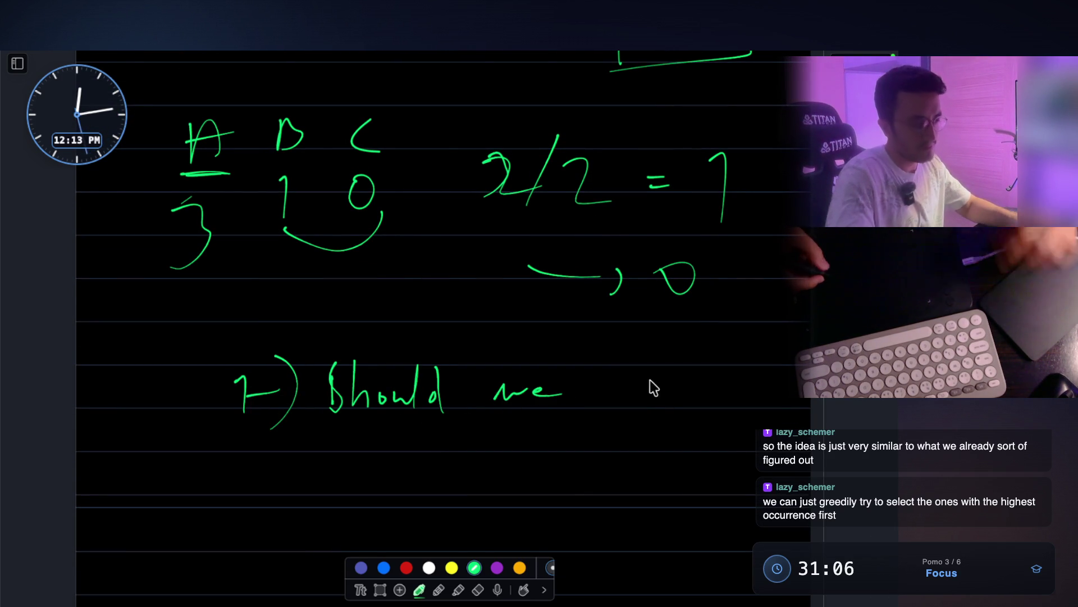
{"action": "left_click_drag", "start_coordinate": [631, 384], "coordinate": [624, 393]}
{"action": "left_click_drag", "start_coordinate": [629, 361], "coordinate": [629, 381]}
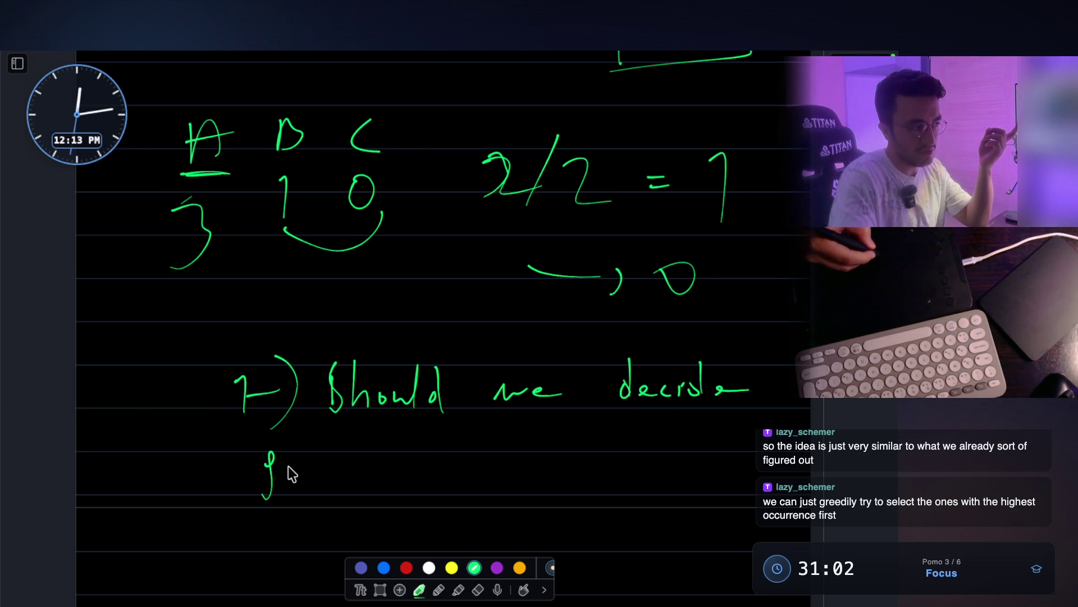
{"action": "left_click_drag", "start_coordinate": [510, 445], "coordinate": [495, 463]}
{"action": "left_click_drag", "start_coordinate": [570, 455], "coordinate": [587, 463]}
{"action": "left_click_drag", "start_coordinate": [595, 428], "coordinate": [604, 456]}
{"action": "left_click", "coordinate": [603, 469]}
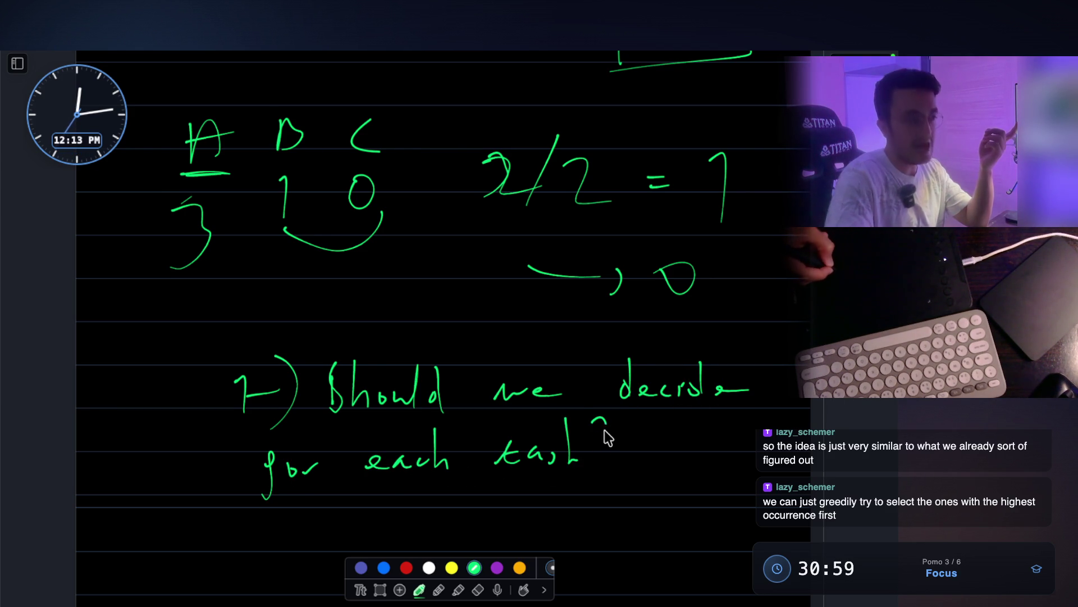
{"action": "scroll", "coordinate": [603, 468], "scroll_direction": "down", "scroll_amount": 2}
Answer it with a red 'NO!!!' and start question 2 in green
{"action": "left_click", "coordinate": [406, 567]}
{"action": "left_click_drag", "start_coordinate": [315, 493], "coordinate": [403, 453]}
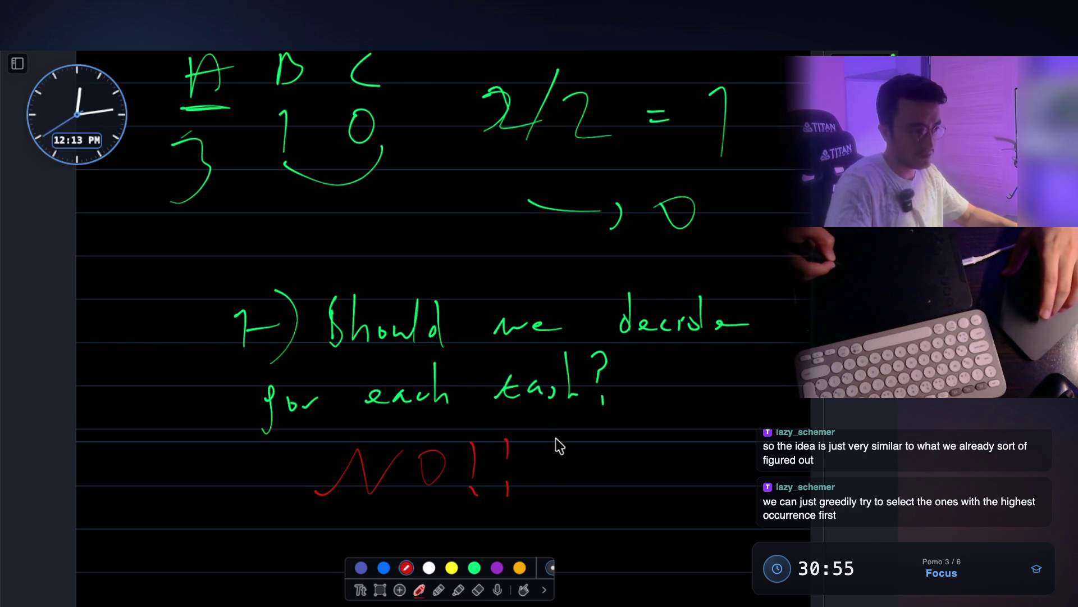
{"action": "left_click_drag", "start_coordinate": [557, 440], "coordinate": [558, 473]}
{"action": "left_click", "coordinate": [559, 494]}
{"action": "left_click", "coordinate": [474, 567]}
{"action": "scroll", "coordinate": [262, 476], "scroll_direction": "down", "scroll_amount": 2}
{"action": "left_click_drag", "start_coordinate": [241, 473], "coordinate": [262, 496]}
{"action": "mouse_move", "coordinate": [264, 484]}
{"action": "left_mouse_down"}
{"action": "mouse_move", "coordinate": [290, 482]}
{"action": "mouse_move", "coordinate": [289, 518]}
{"action": "left_mouse_up"}
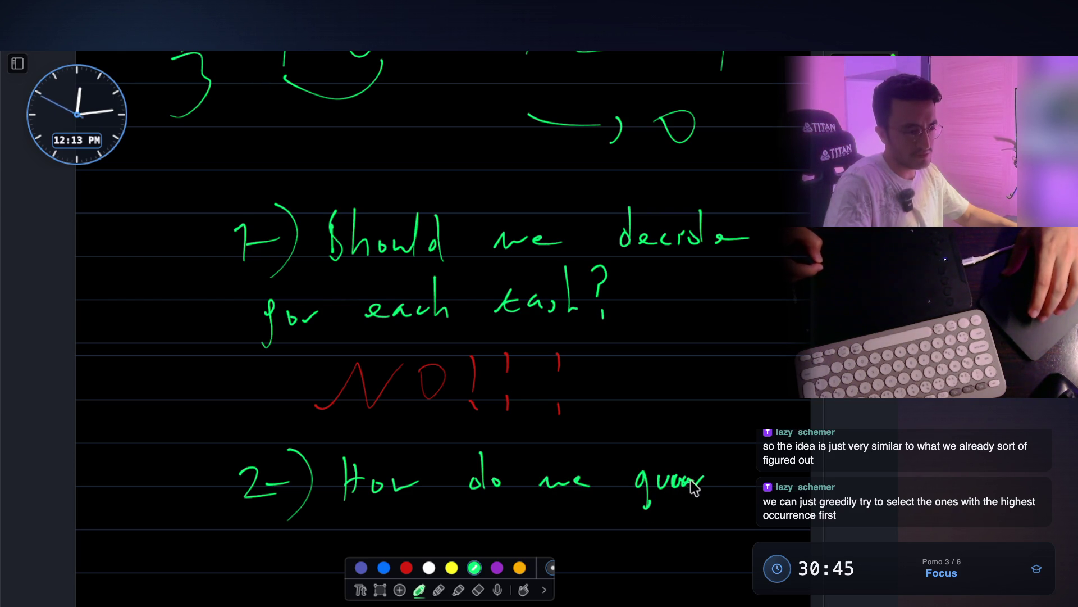
{"action": "left_click_drag", "start_coordinate": [732, 474], "coordinate": [782, 478]}
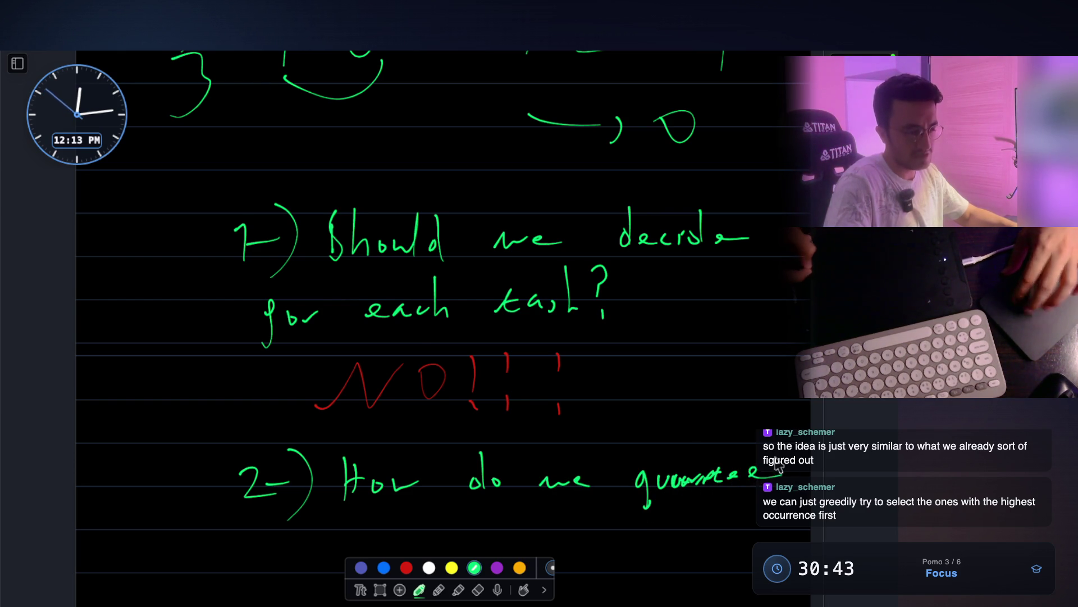
{"action": "scroll", "coordinate": [360, 457], "scroll_direction": "down", "scroll_amount": 3}
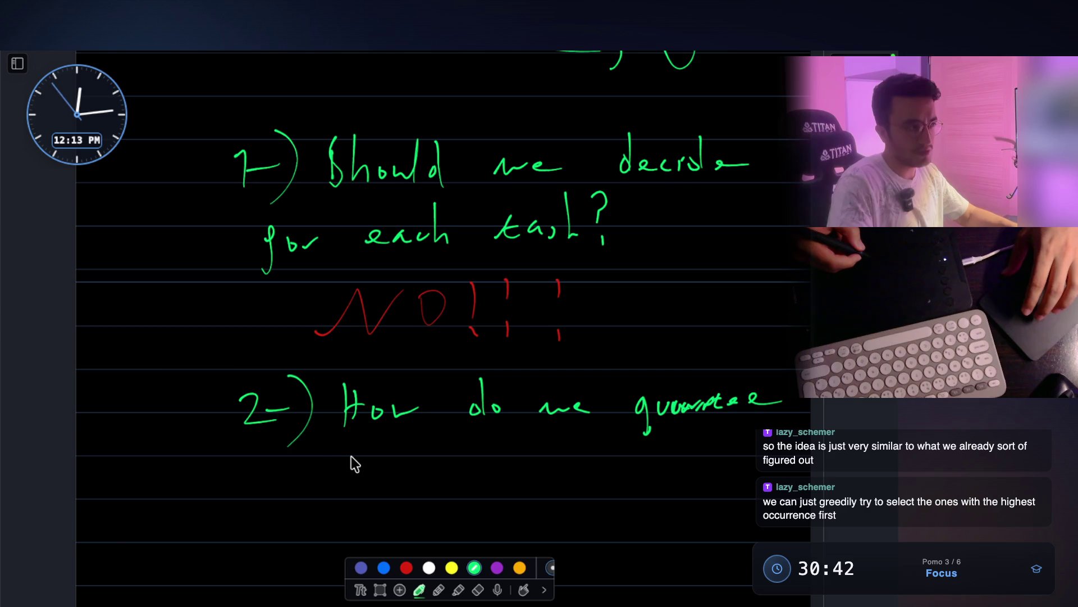
Finish 'How do we guarantee the cooldowns for each task?' and switch to red ink
{"action": "left_click_drag", "start_coordinate": [337, 476], "coordinate": [350, 478]}
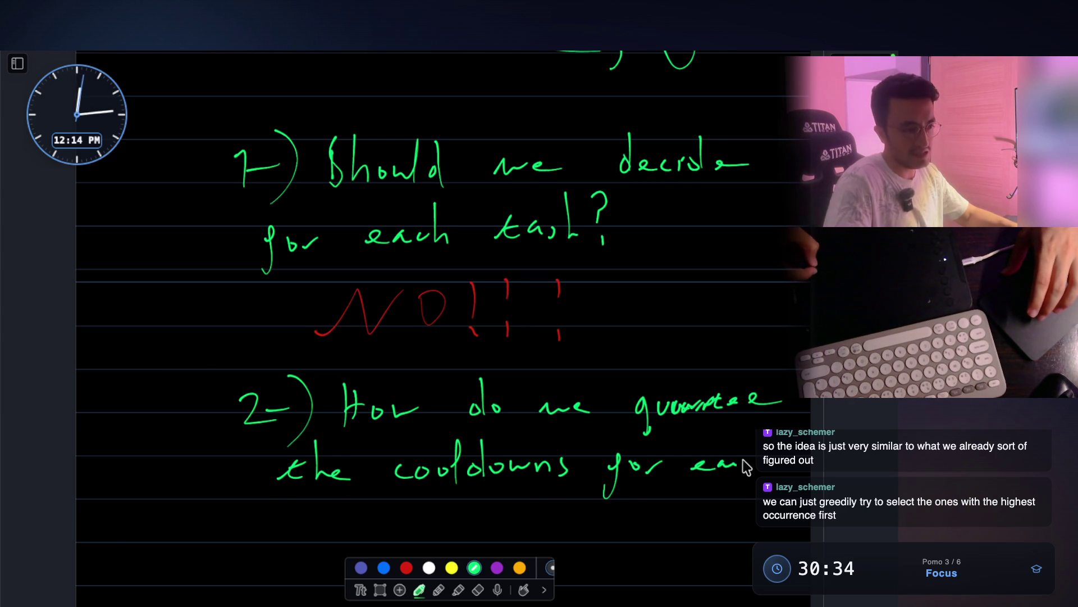
{"action": "left_click_drag", "start_coordinate": [270, 518], "coordinate": [346, 499]}
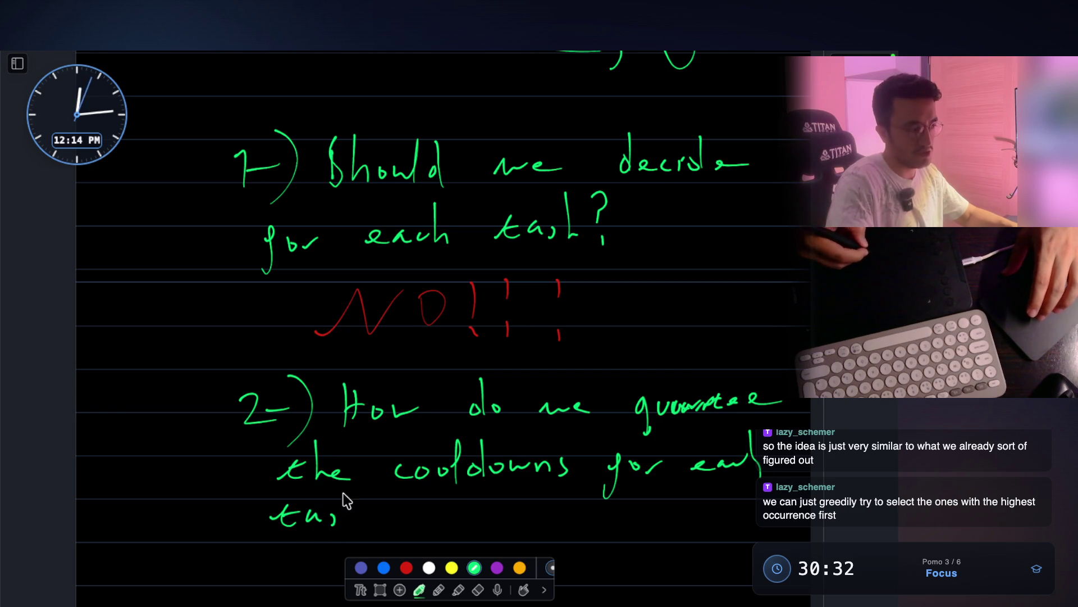
{"action": "scroll", "coordinate": [390, 545], "scroll_direction": "down", "scroll_amount": 3}
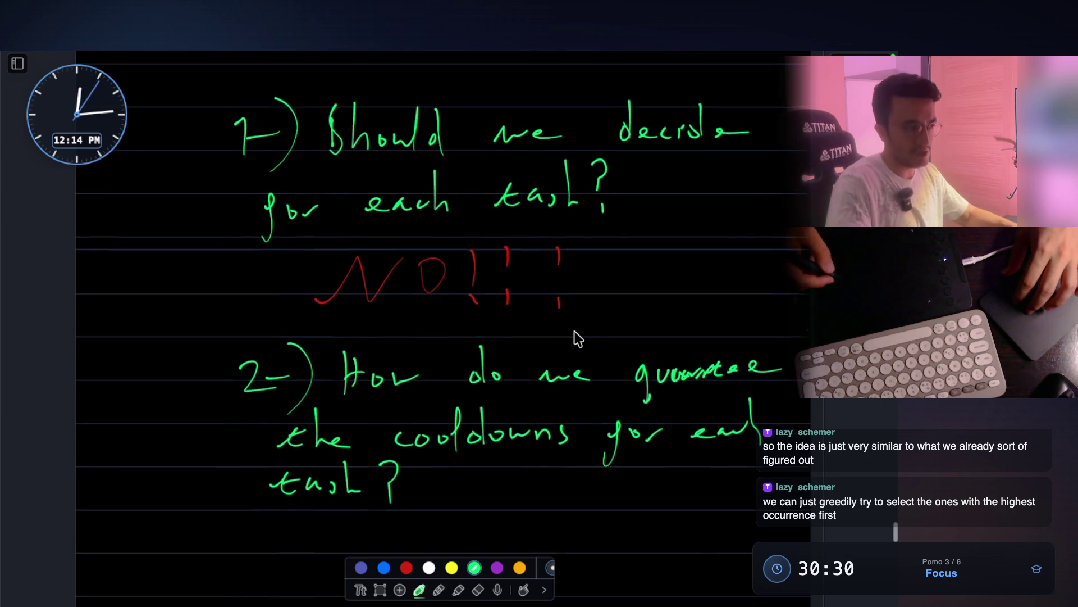
{"action": "left_click", "coordinate": [409, 567]}
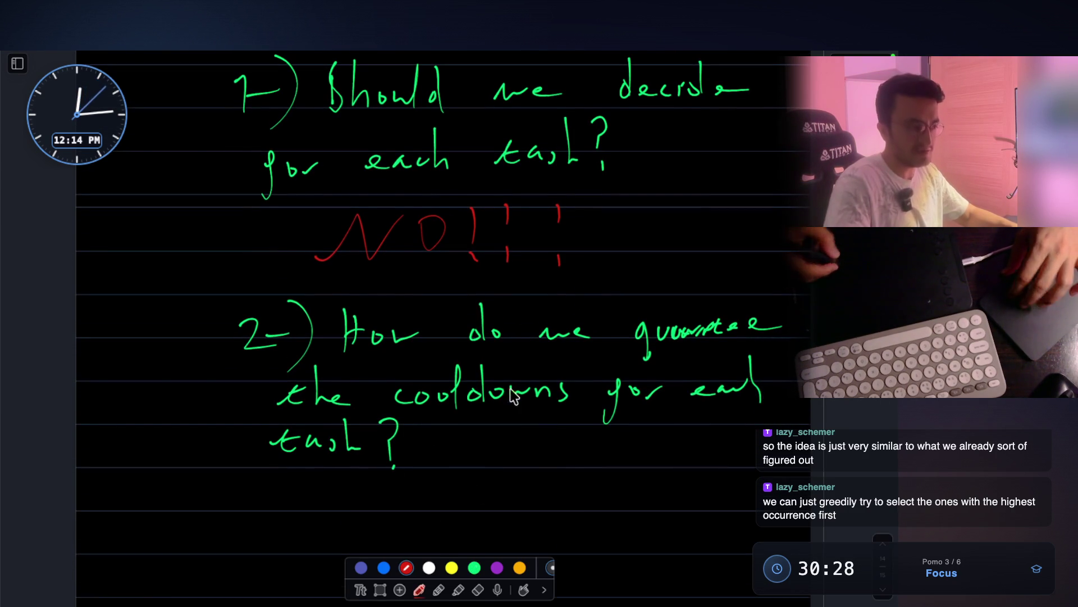
{"action": "scroll", "coordinate": [447, 498], "scroll_direction": "down", "scroll_amount": 2}
{"action": "mouse_move", "coordinate": [336, 452]}
{"action": "left_mouse_down"}
{"action": "mouse_move", "coordinate": [358, 466]}
{"action": "mouse_move", "coordinate": [422, 457]}
{"action": "mouse_move", "coordinate": [421, 489]}
{"action": "mouse_move", "coordinate": [548, 446]}
{"action": "mouse_move", "coordinate": [584, 482]}
{"action": "left_mouse_up"}
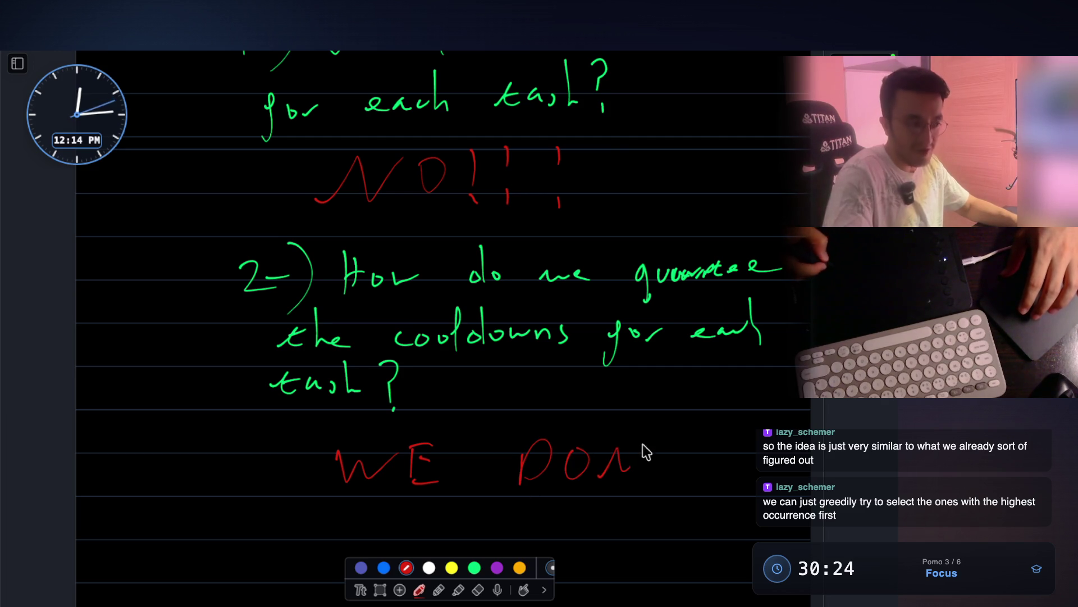
{"action": "left_click_drag", "start_coordinate": [672, 413], "coordinate": [722, 413]}
{"action": "scroll", "coordinate": [571, 470], "scroll_direction": "down", "scroll_amount": 3}
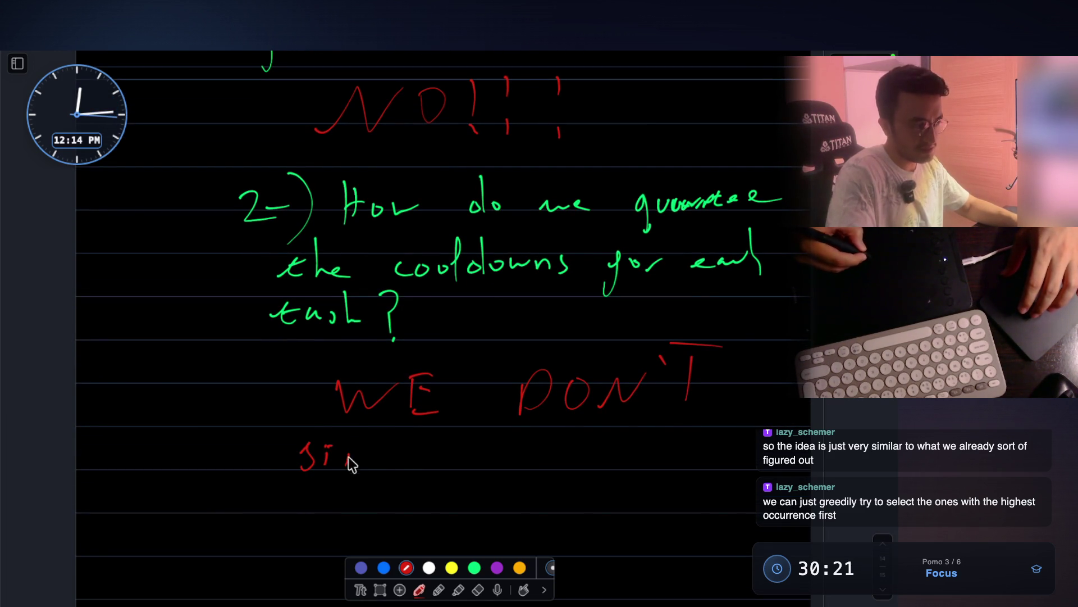
{"action": "scroll", "coordinate": [548, 464], "scroll_direction": "up", "scroll_amount": 1}
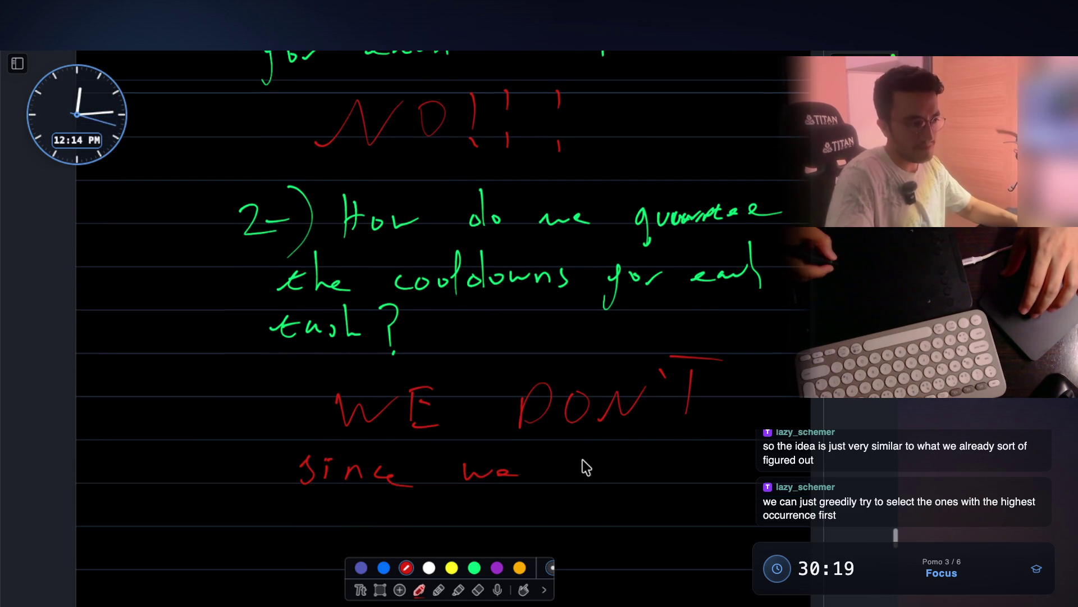
Write in red 'since we start with the highest freq' under WE DON'T
{"action": "left_click_drag", "start_coordinate": [569, 467], "coordinate": [586, 474]}
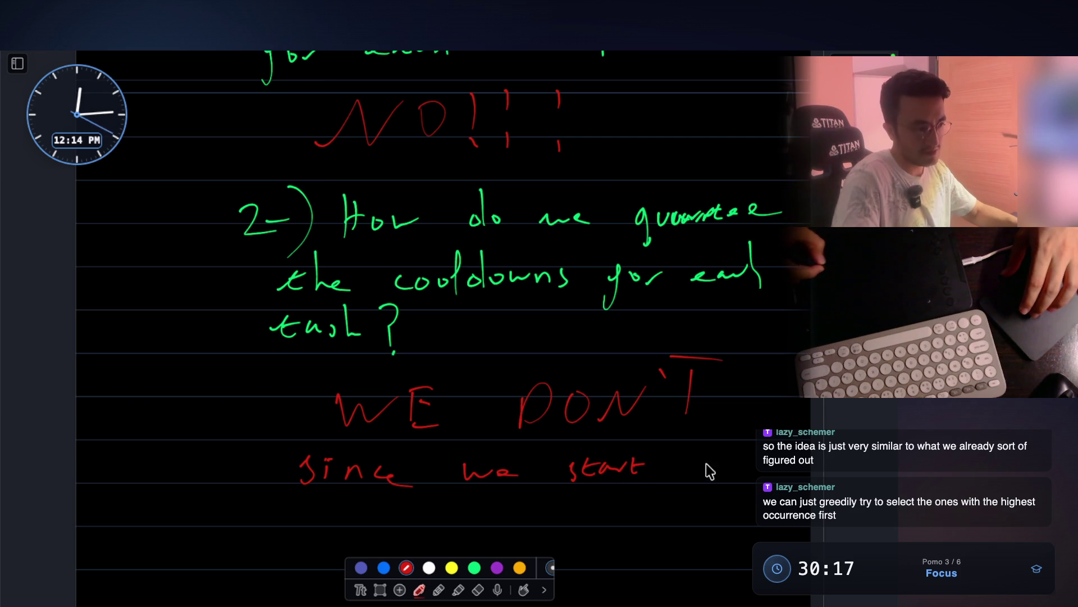
{"action": "scroll", "coordinate": [752, 470], "scroll_direction": "down", "scroll_amount": 3}
{"action": "left_click_drag", "start_coordinate": [293, 461], "coordinate": [326, 468]}
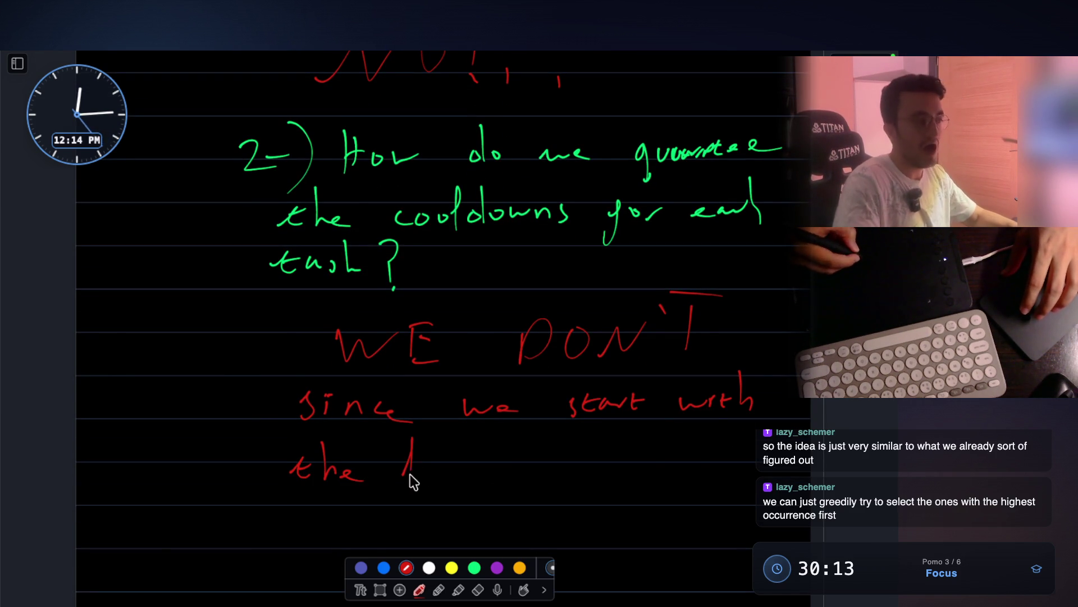
{"action": "mouse_move", "coordinate": [516, 475]}
{"action": "left_mouse_down"}
{"action": "mouse_move", "coordinate": [530, 459]}
{"action": "mouse_move", "coordinate": [581, 497]}
{"action": "left_mouse_up"}
{"action": "left_click_drag", "start_coordinate": [594, 462], "coordinate": [641, 462]}
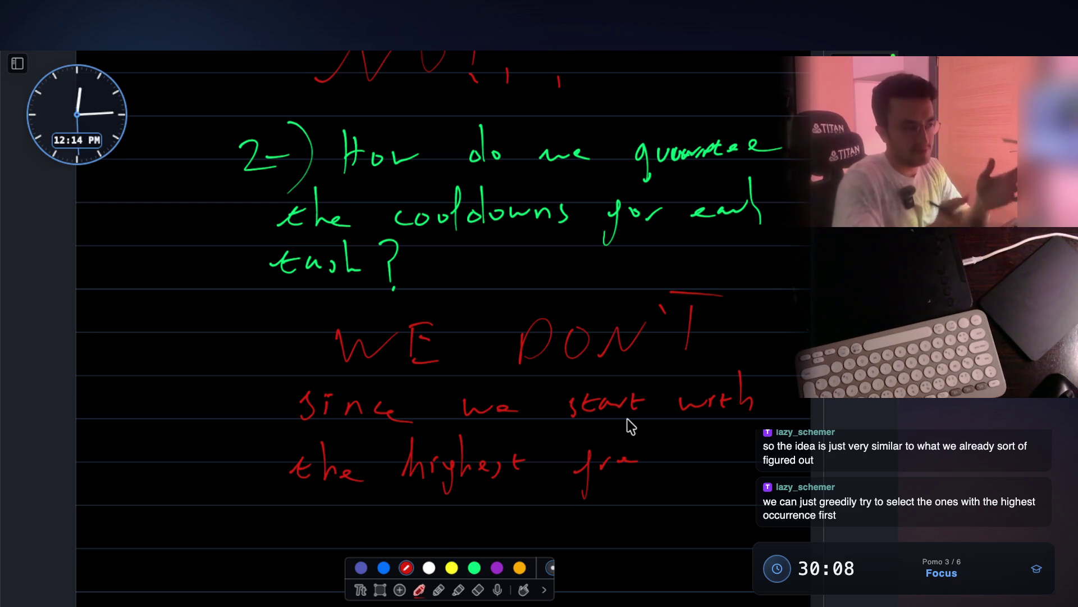
{"action": "left_click_drag", "start_coordinate": [654, 457], "coordinate": [665, 485]}
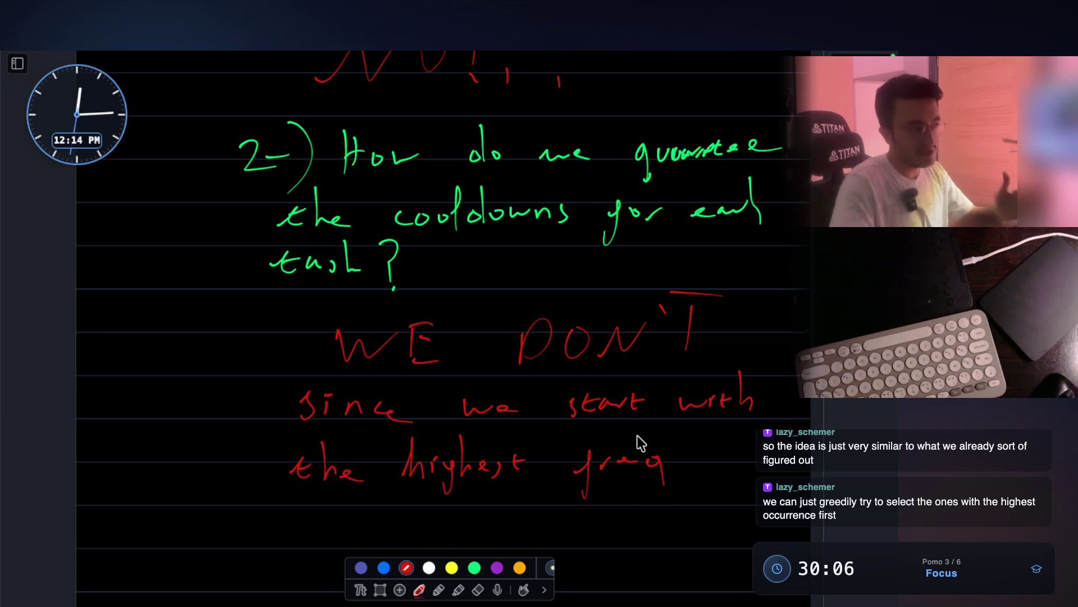
{"action": "scroll", "coordinate": [638, 436], "scroll_direction": "down", "scroll_amount": 1}
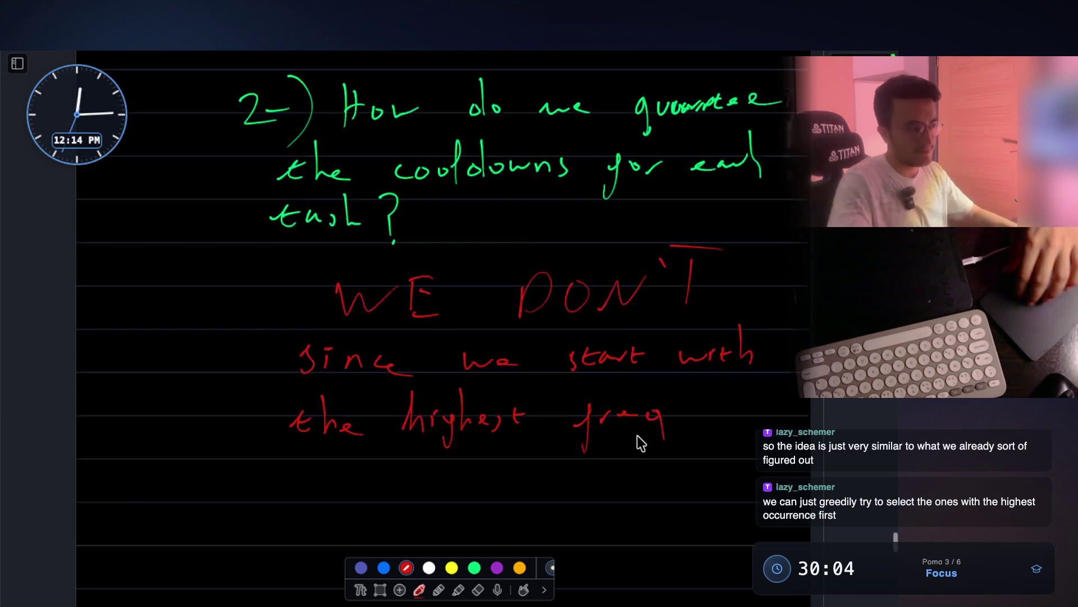
{"action": "scroll", "coordinate": [453, 382], "scroll_direction": "down", "scroll_amount": 3}
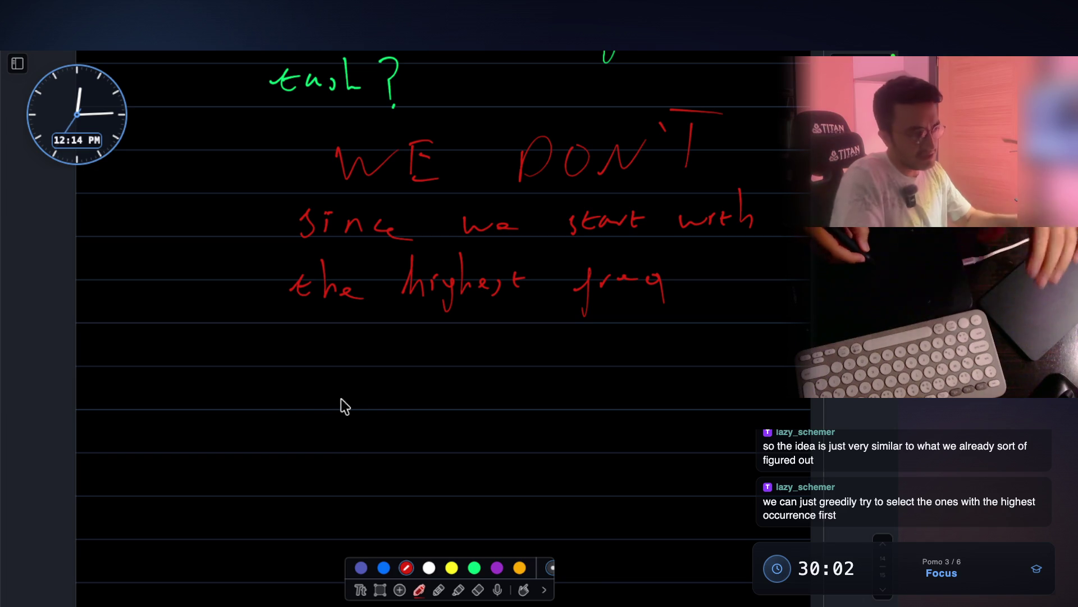
Draw a red ellipse holding A B and an upward arrow from B
{"action": "left_click_drag", "start_coordinate": [395, 396], "coordinate": [468, 381]}
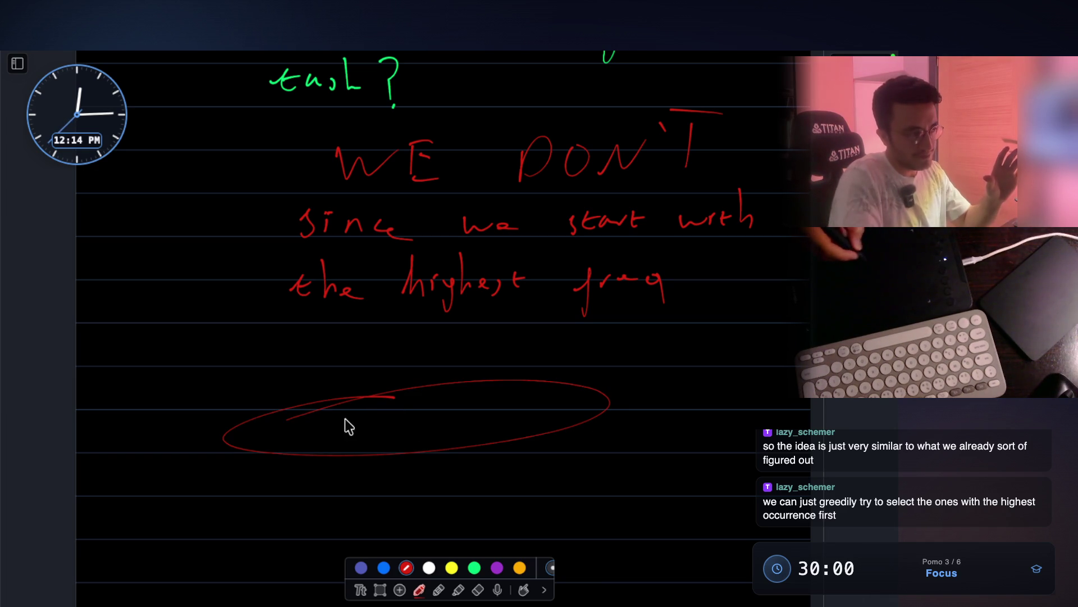
{"action": "mouse_move", "coordinate": [277, 449]}
{"action": "left_mouse_down"}
{"action": "mouse_move", "coordinate": [311, 443]}
{"action": "mouse_move", "coordinate": [325, 426]}
{"action": "left_mouse_up"}
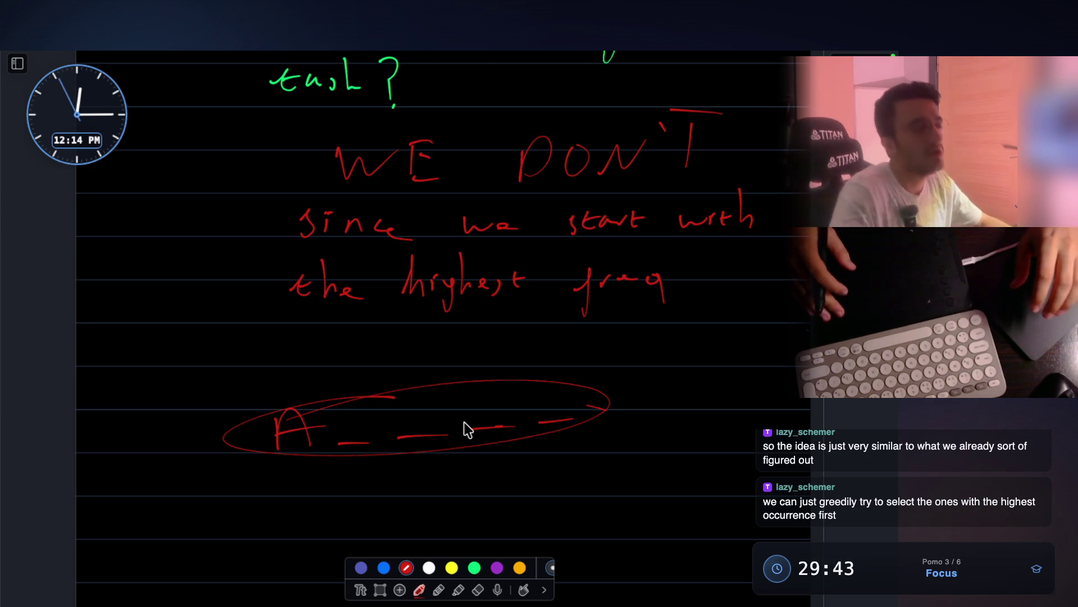
{"action": "mouse_move", "coordinate": [344, 414]}
{"action": "left_mouse_down"}
{"action": "mouse_move", "coordinate": [343, 445]}
{"action": "mouse_move", "coordinate": [368, 436]}
{"action": "left_mouse_up"}
{"action": "mouse_move", "coordinate": [351, 396]}
{"action": "left_mouse_down"}
{"action": "mouse_move", "coordinate": [455, 347]}
{"action": "mouse_move", "coordinate": [544, 347]}
{"action": "left_mouse_up"}
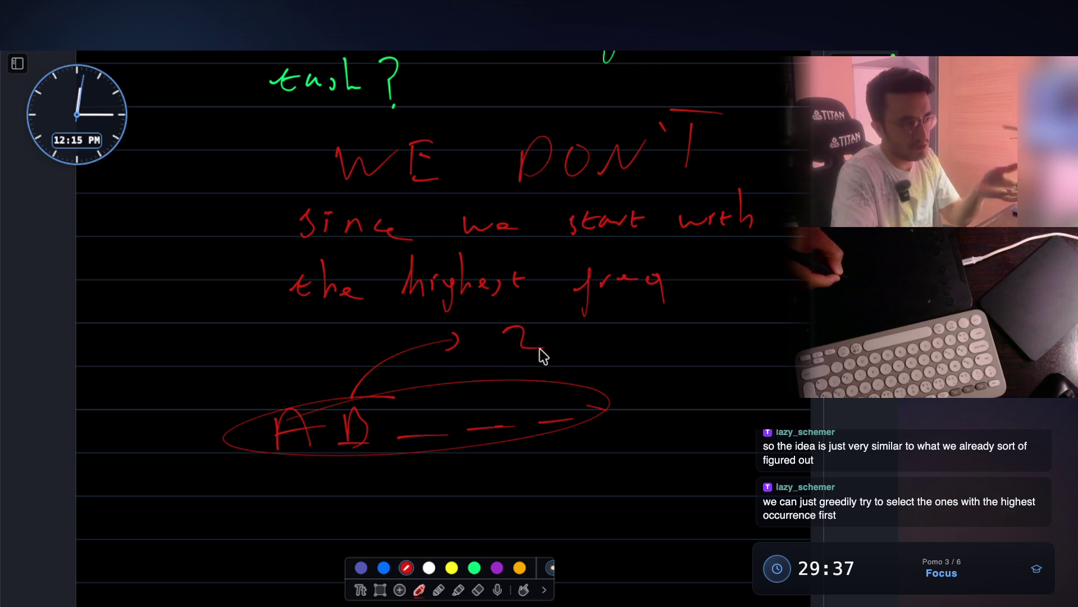
Add a curved arrow below A labelled 1, then hide the whiteboard
{"action": "mouse_move", "coordinate": [299, 474]}
{"action": "left_mouse_down"}
{"action": "mouse_move", "coordinate": [352, 504]}
{"action": "mouse_move", "coordinate": [345, 520]}
{"action": "left_mouse_up"}
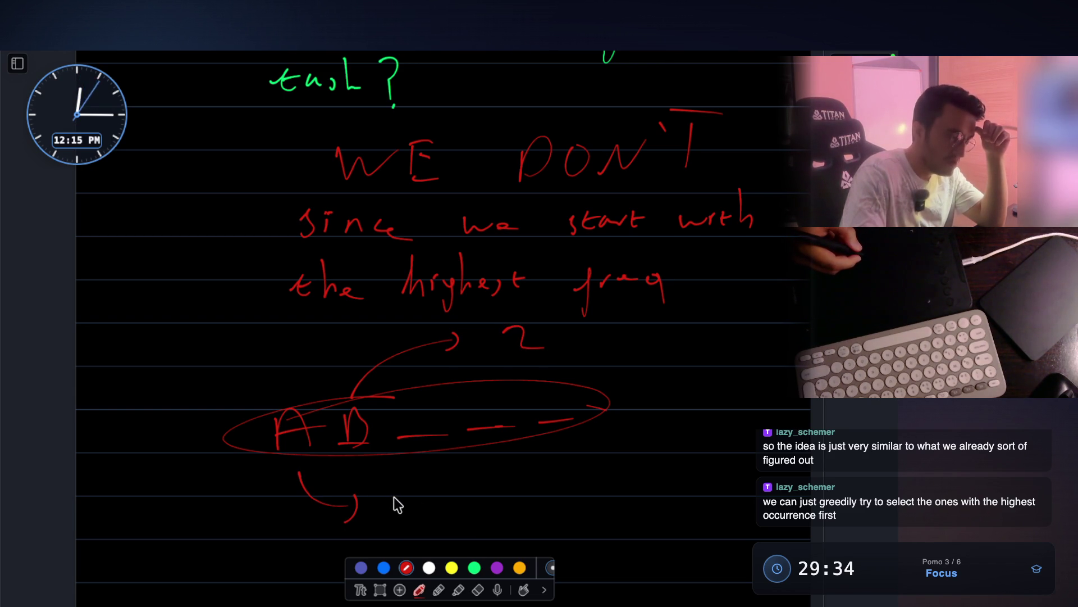
{"action": "left_click_drag", "start_coordinate": [394, 499], "coordinate": [414, 515]}
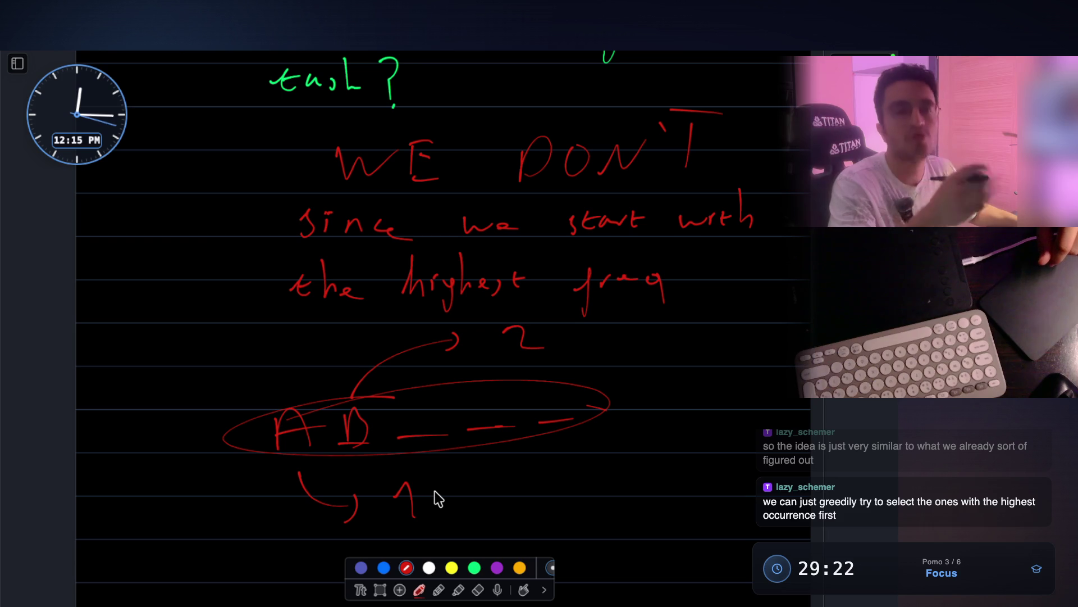
{"action": "scroll", "coordinate": [449, 440], "scroll_direction": "down", "scroll_amount": 1}
{"action": "scroll", "coordinate": [449, 440], "scroll_direction": "down", "scroll_amount": 5}
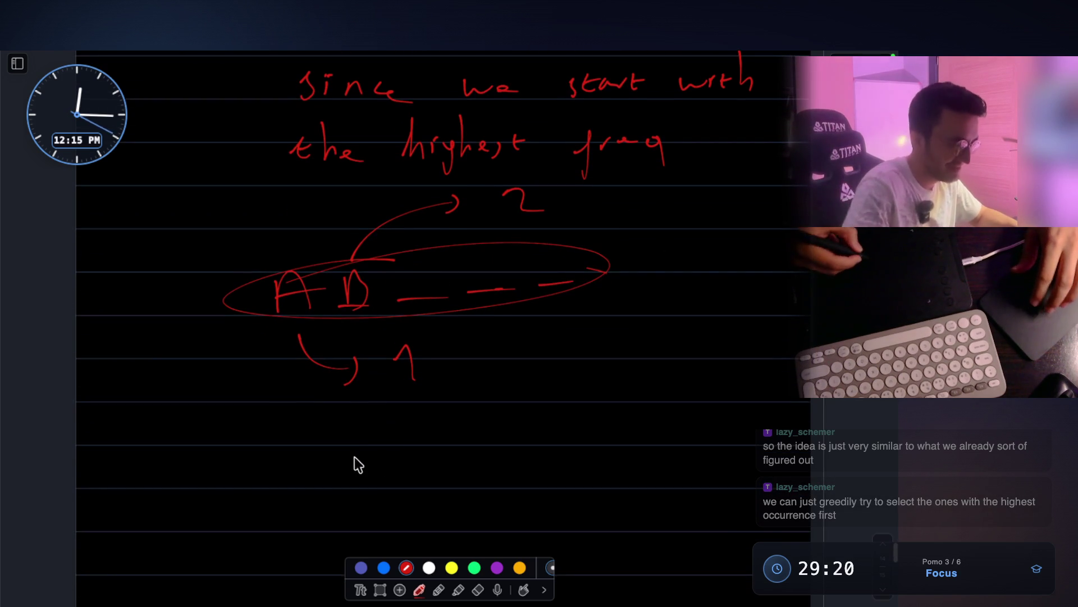
{"action": "left_click_drag", "start_coordinate": [373, 456], "coordinate": [373, 465]}
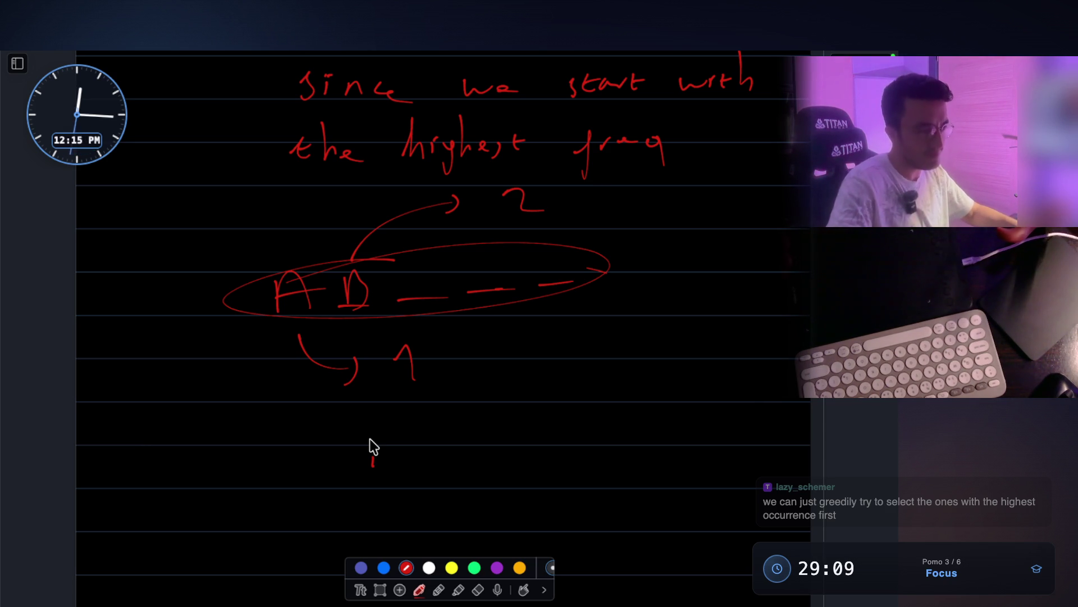
{"action": "scroll", "coordinate": [374, 448], "scroll_direction": "up", "scroll_amount": 1}
{"action": "scroll", "coordinate": [373, 447], "scroll_direction": "up", "scroll_amount": 3}
{"action": "scroll", "coordinate": [374, 446], "scroll_direction": "up", "scroll_amount": 3}
{"action": "scroll", "coordinate": [373, 447], "scroll_direction": "up", "scroll_amount": 3}
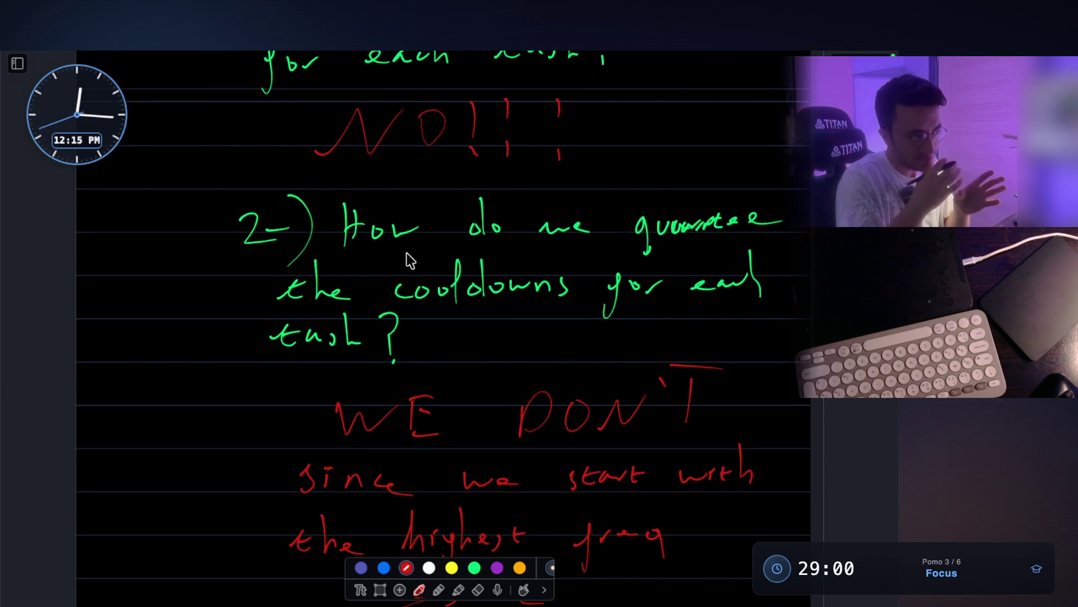
{"action": "key", "text": "Escape"}
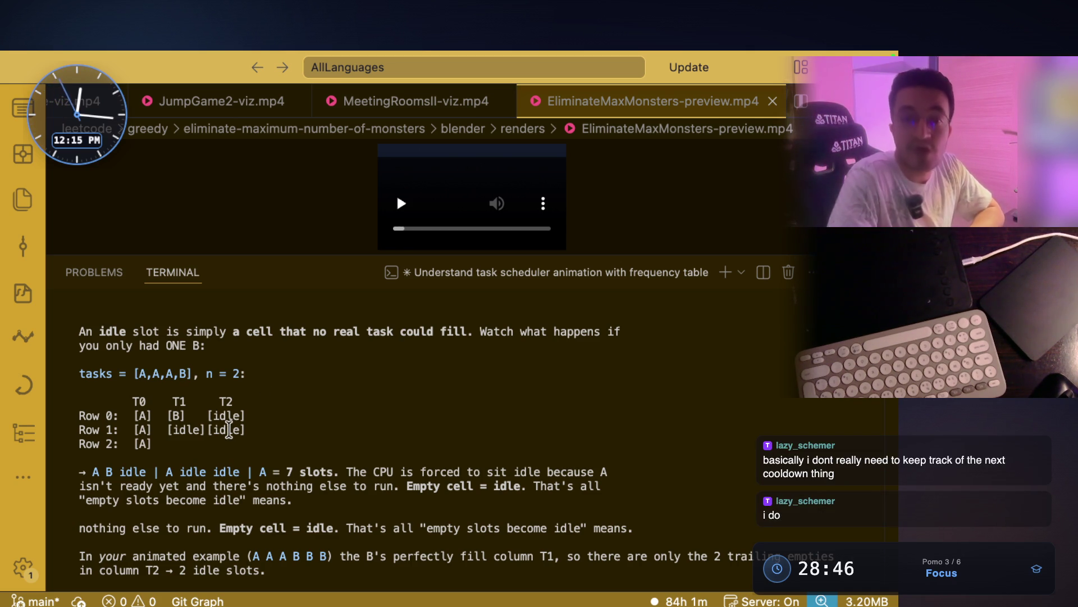
Toggle the whiteboard back and hide it again to read the terminal's scheduler recap
{"action": "key", "text": "super+Tab"}
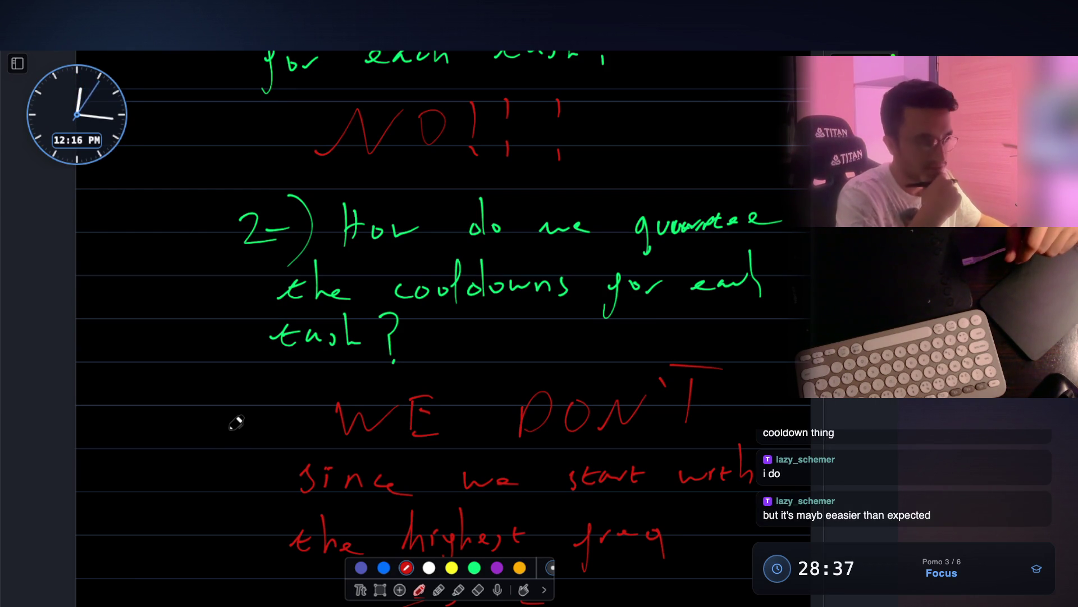
{"action": "scroll", "coordinate": [235, 423], "scroll_direction": "down", "scroll_amount": 2}
{"action": "scroll", "coordinate": [236, 423], "scroll_direction": "down", "scroll_amount": 2}
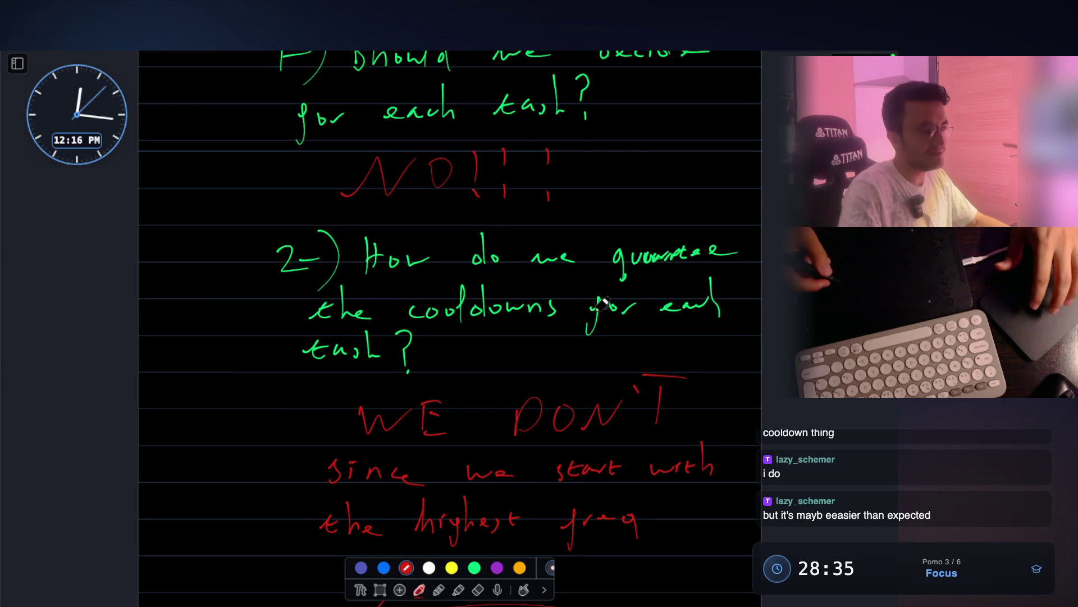
{"action": "key", "text": "super+Tab"}
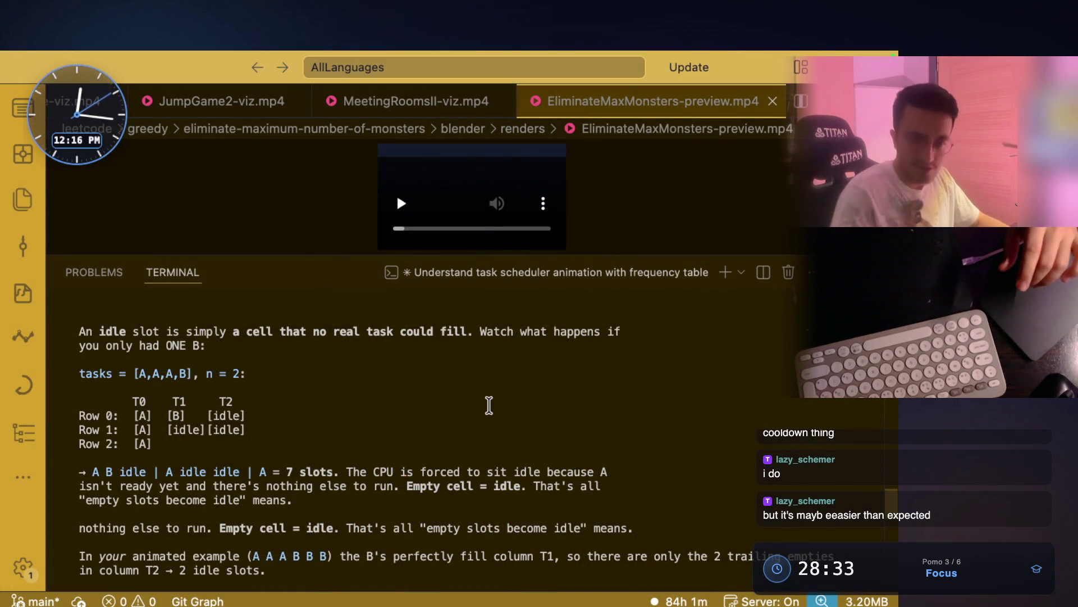
{"action": "scroll", "coordinate": [489, 405], "scroll_direction": "down", "scroll_amount": 2}
{"action": "scroll", "coordinate": [475, 337], "scroll_direction": "down", "scroll_amount": 10}
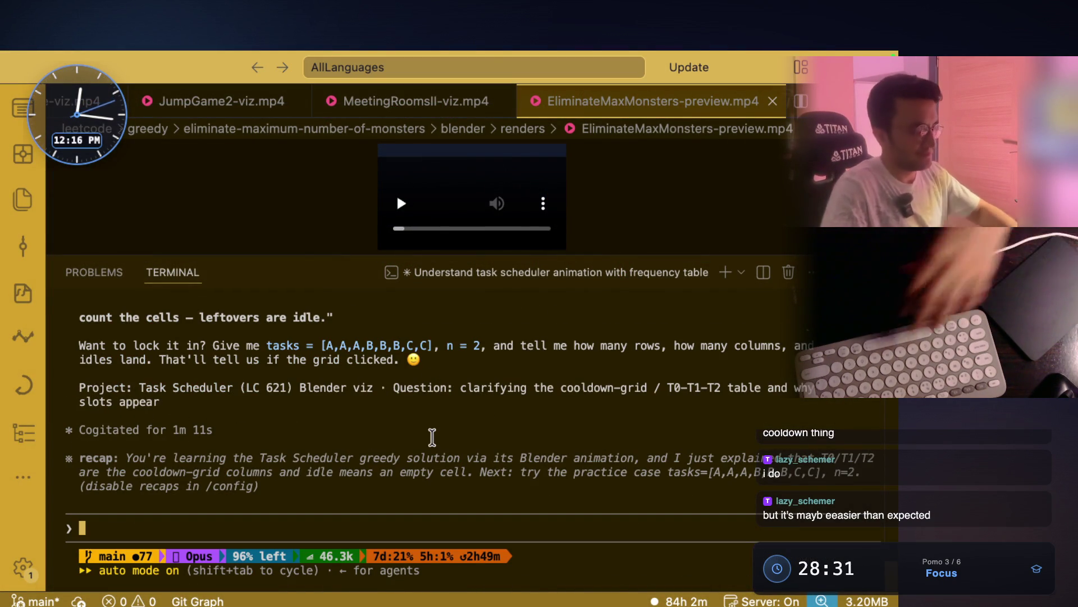